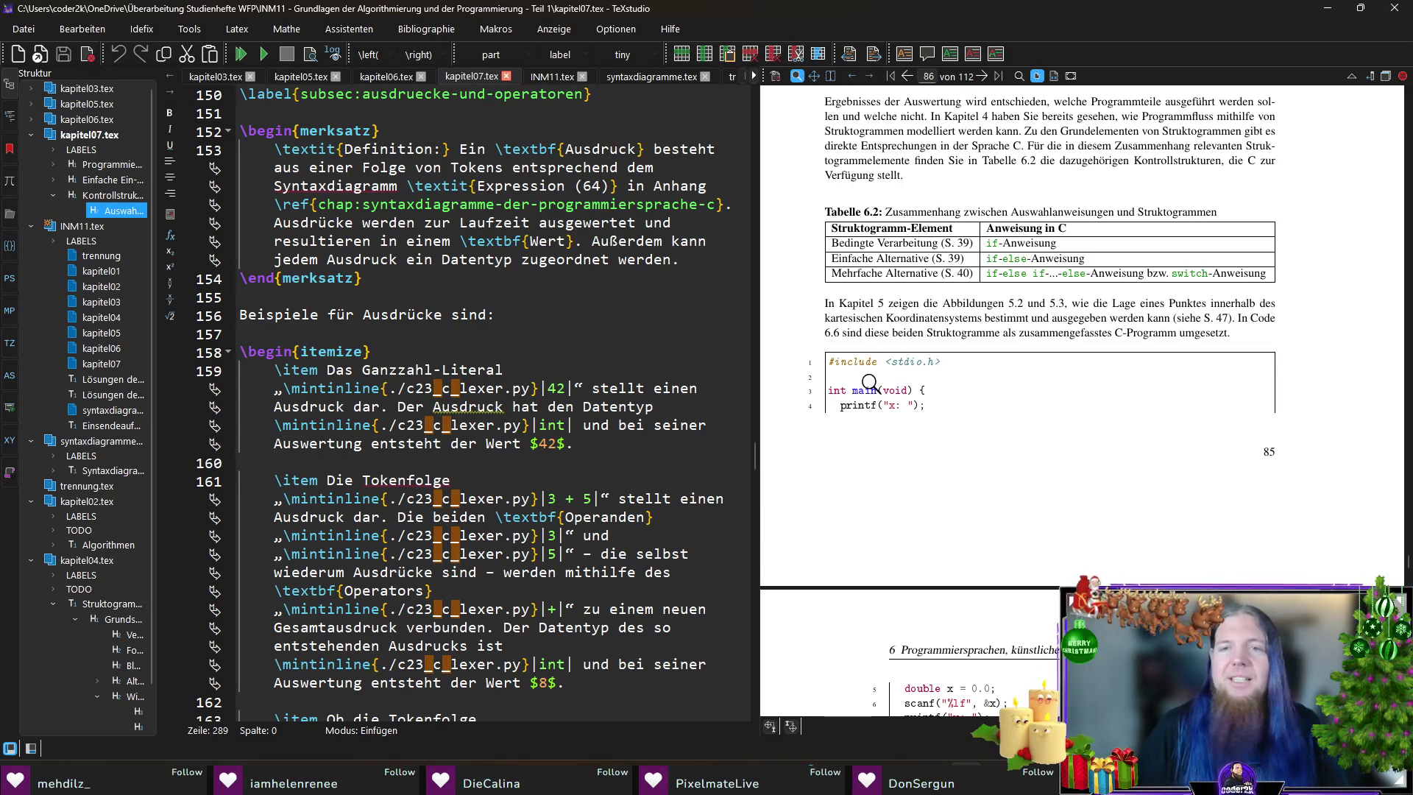
# - Scroll the PDF preview up to page 84, where section 6.5 Kontrollstrukturen begins
pyautogui.scroll(5, 876, 379)
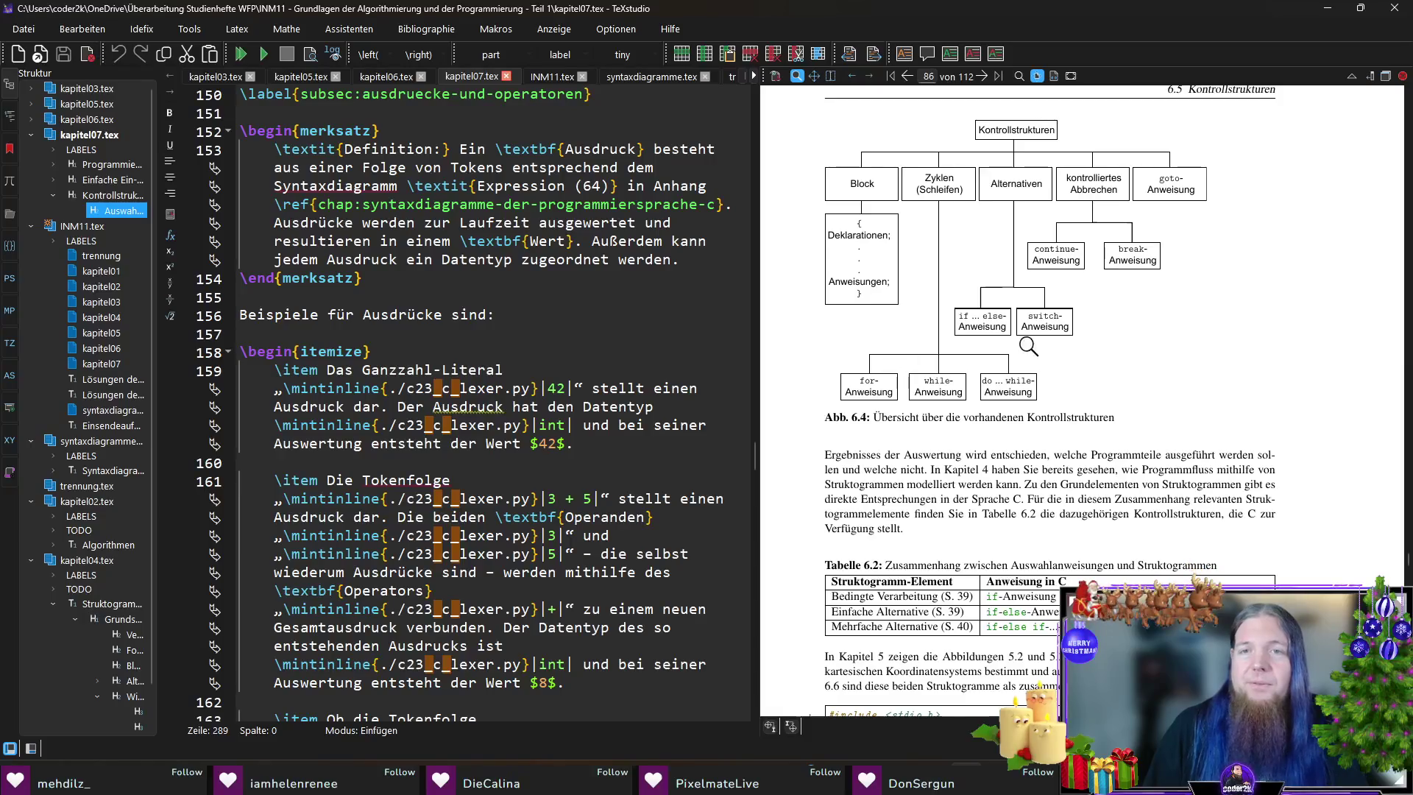
pyautogui.scroll(6, 1178, 356)
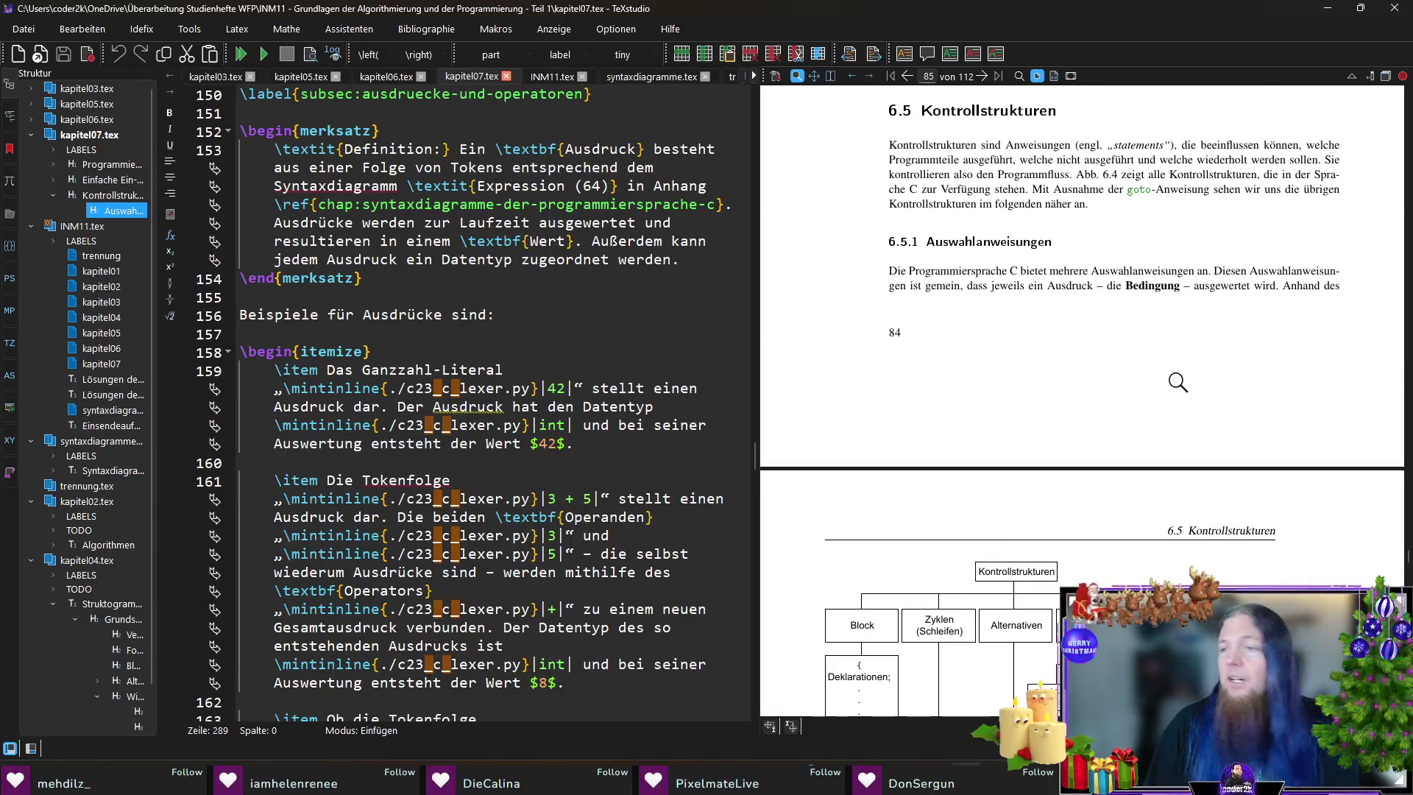
pyautogui.scroll(1, 1122, 394)
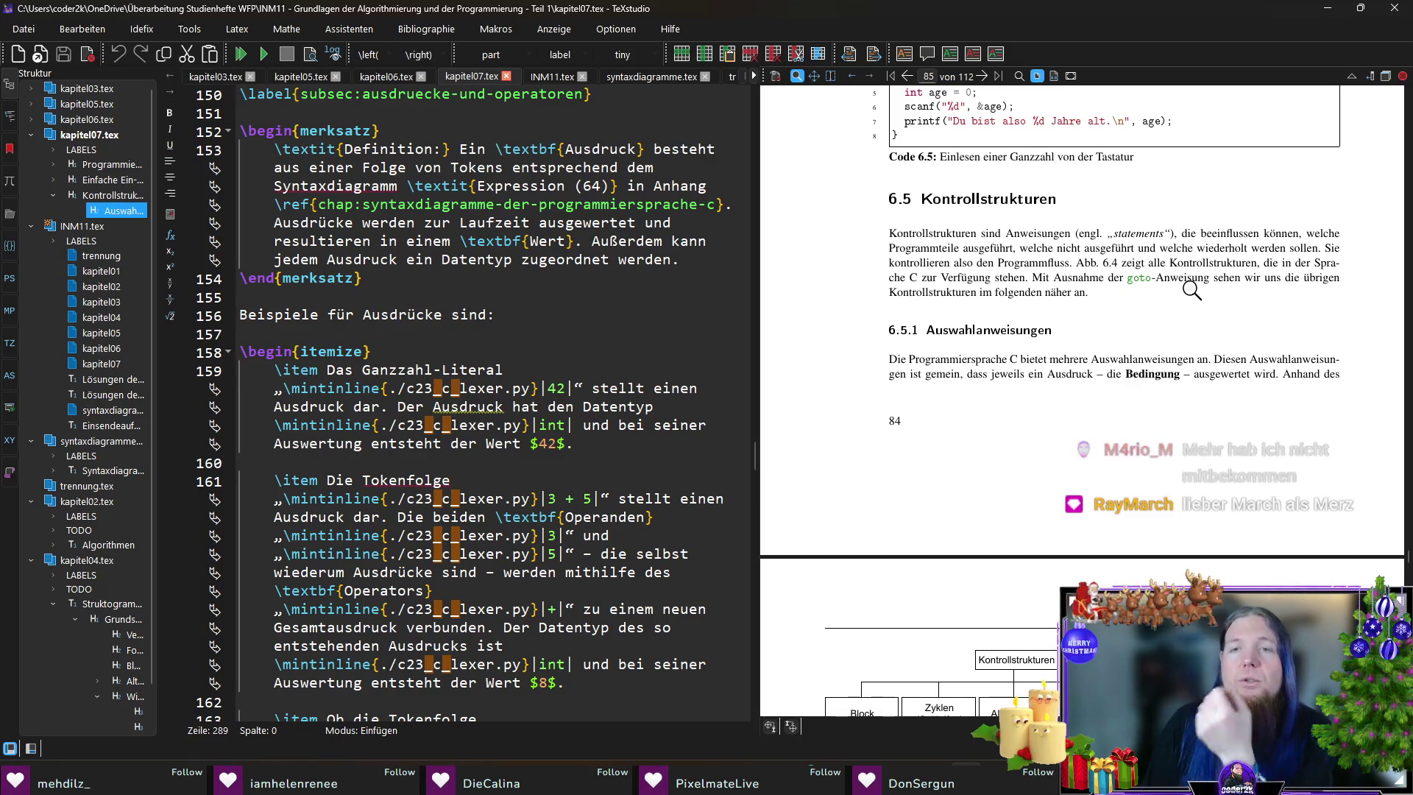
# - Jump to the Kontrollstrukturen intro in kapitel07.tex, make 'Programmfluss' bold, and save the file
pyautogui.keyDown('ctrl'); pyautogui.click(1024, 263); pyautogui.keyUp('ctrl')
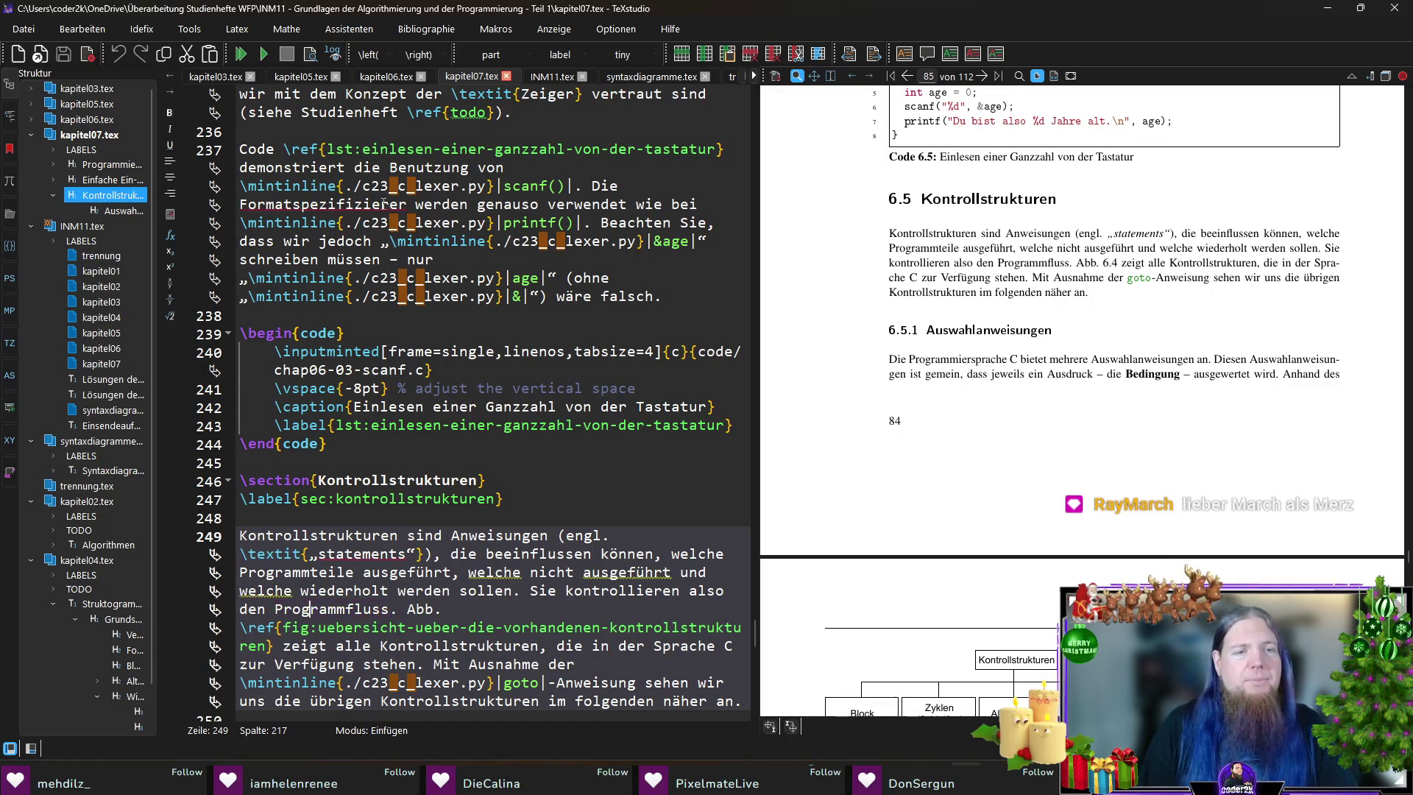
pyautogui.scroll(-3, 477, 635)
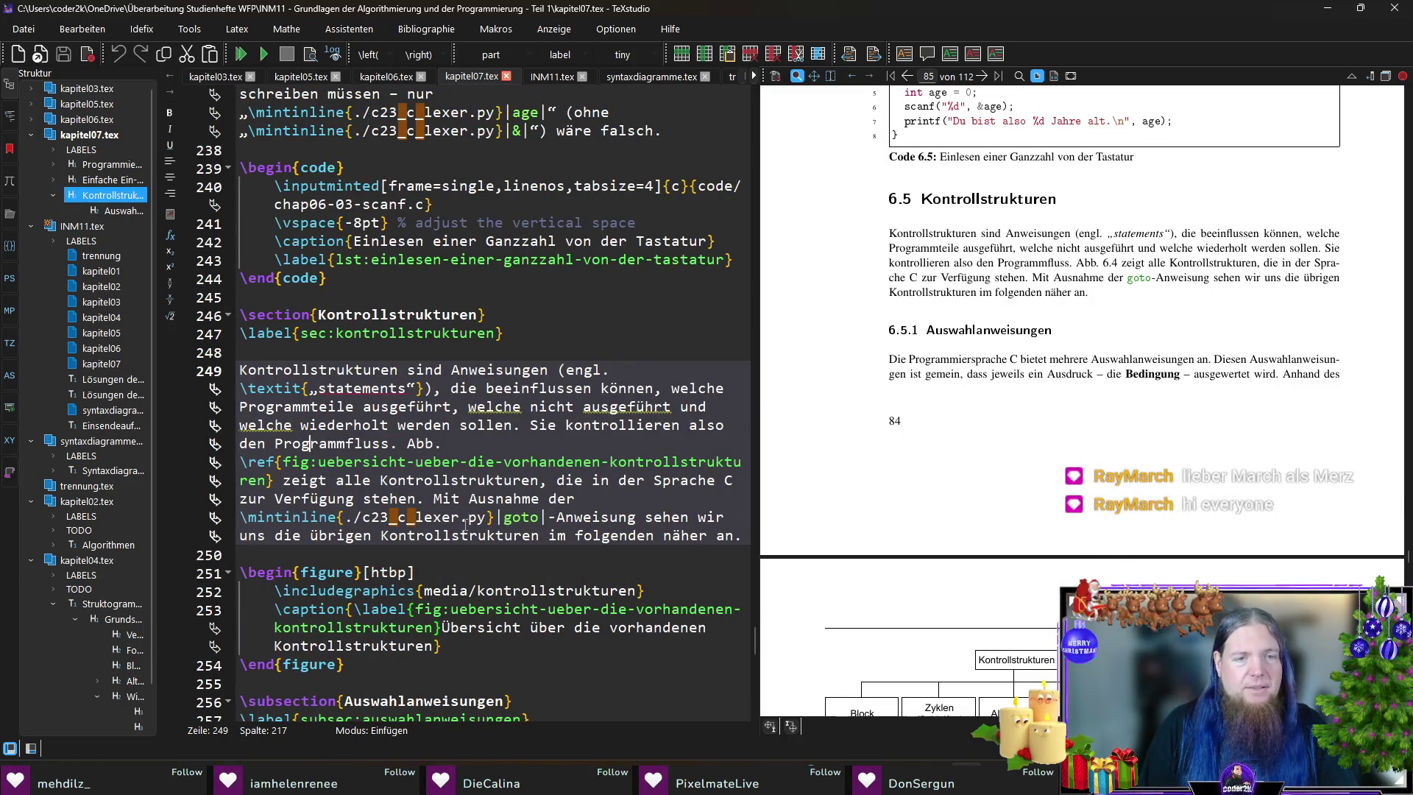
pyautogui.doubleClick(344, 443)
pyautogui.hotkey('ctrl', 'b')
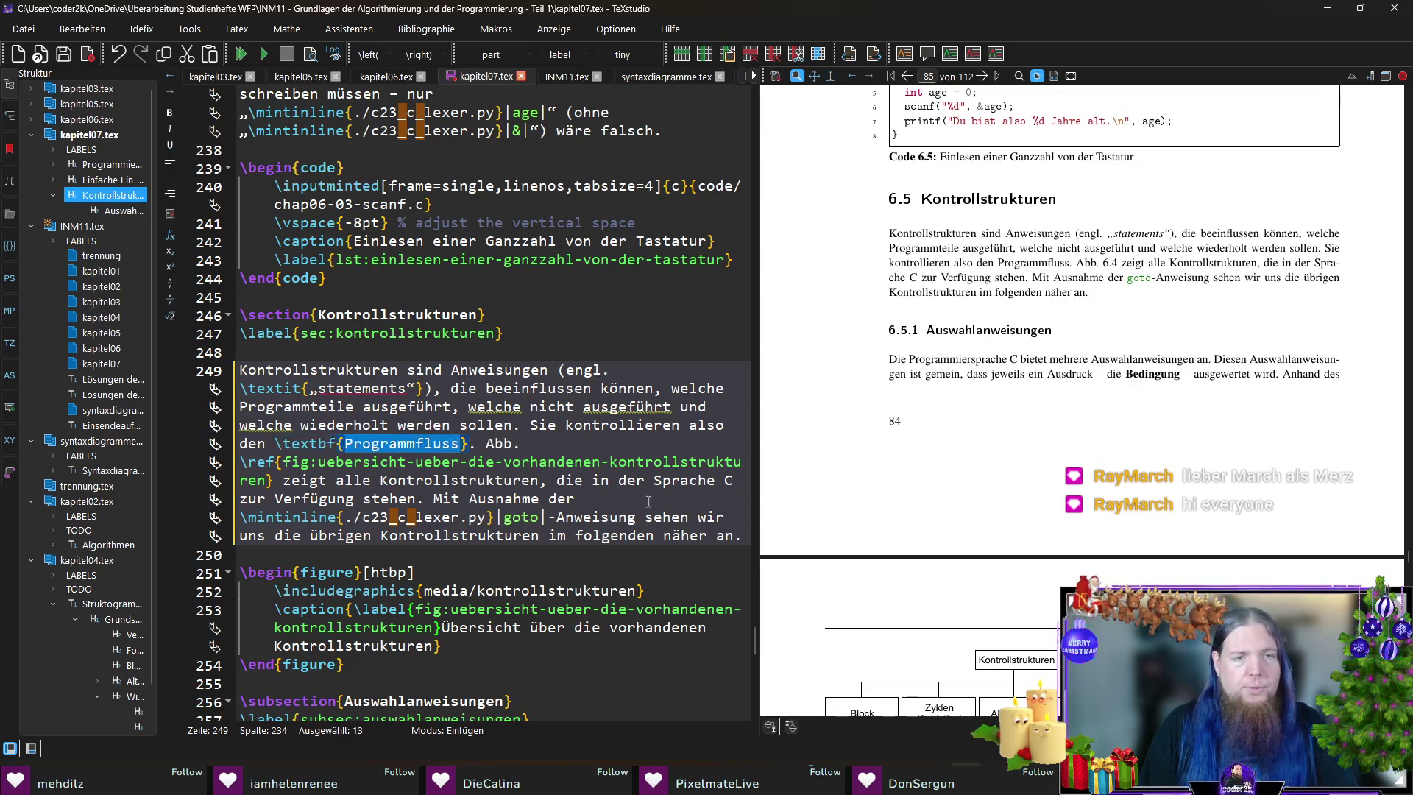
pyautogui.click(587, 449)
pyautogui.hotkey('ctrl', 's')
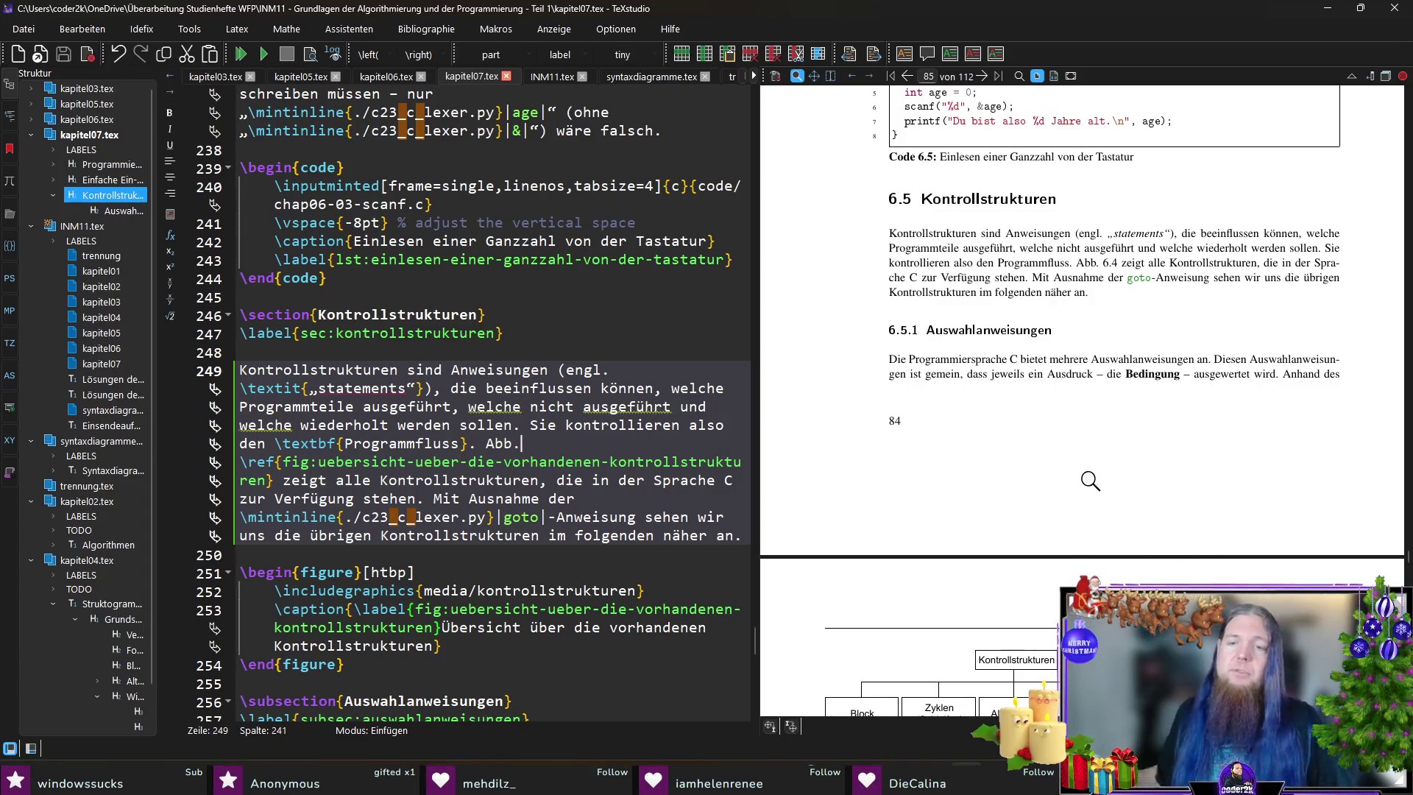
# - Bring up the JetBrains Toolbox panel listing the installed tools
pyautogui.click(1311, 782)
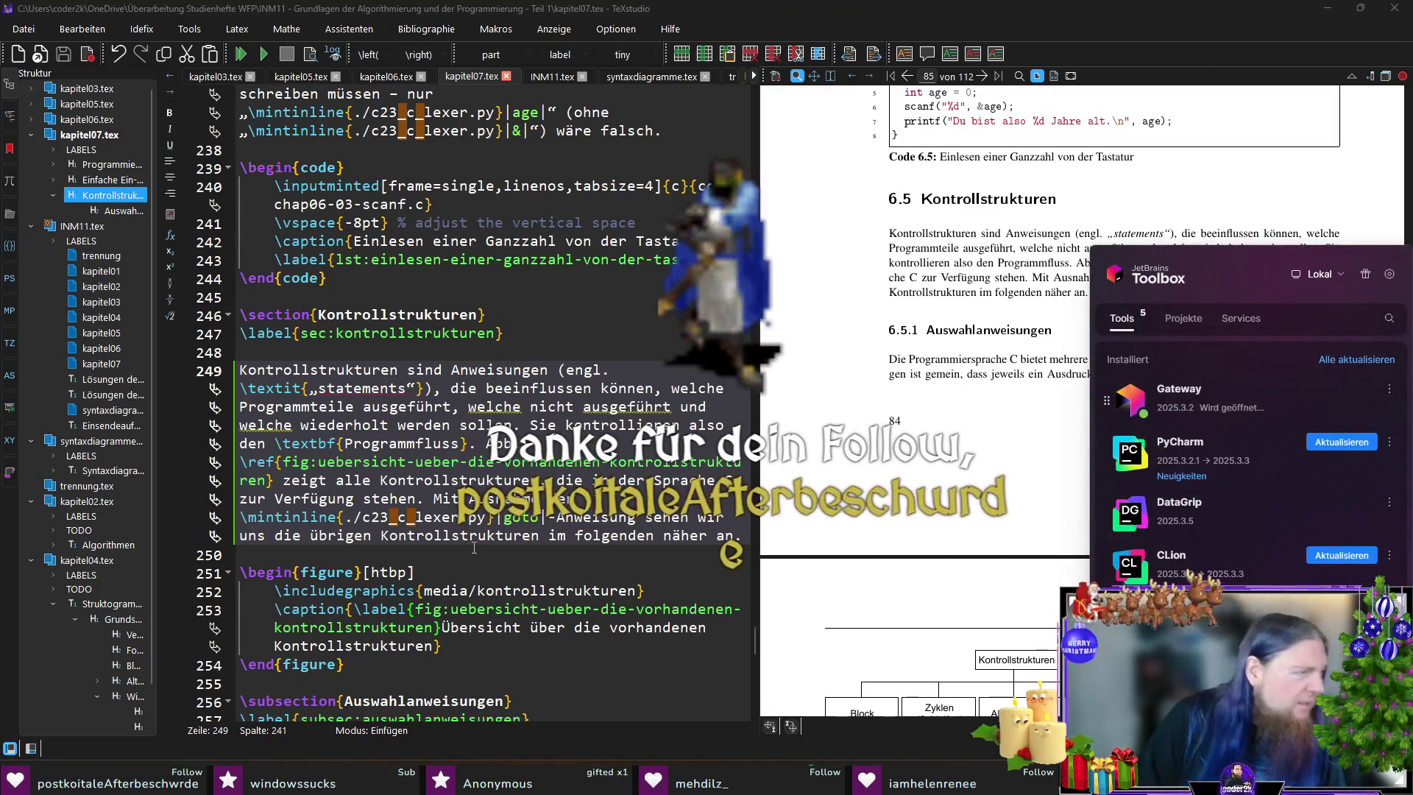
# - Dismiss the tool list and show the Dev Containers connection options in Gateway
pyautogui.press('Escape')
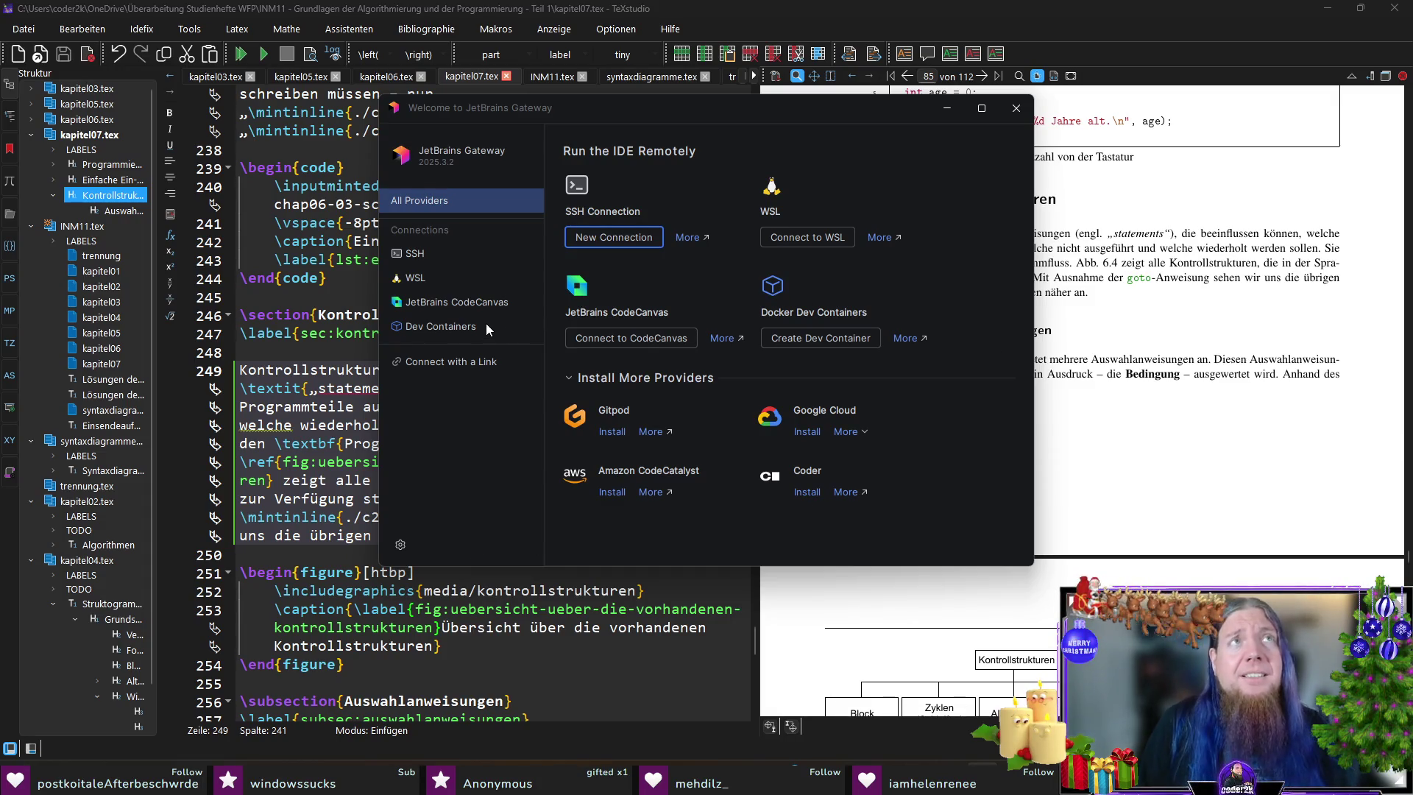
pyautogui.click(461, 333)
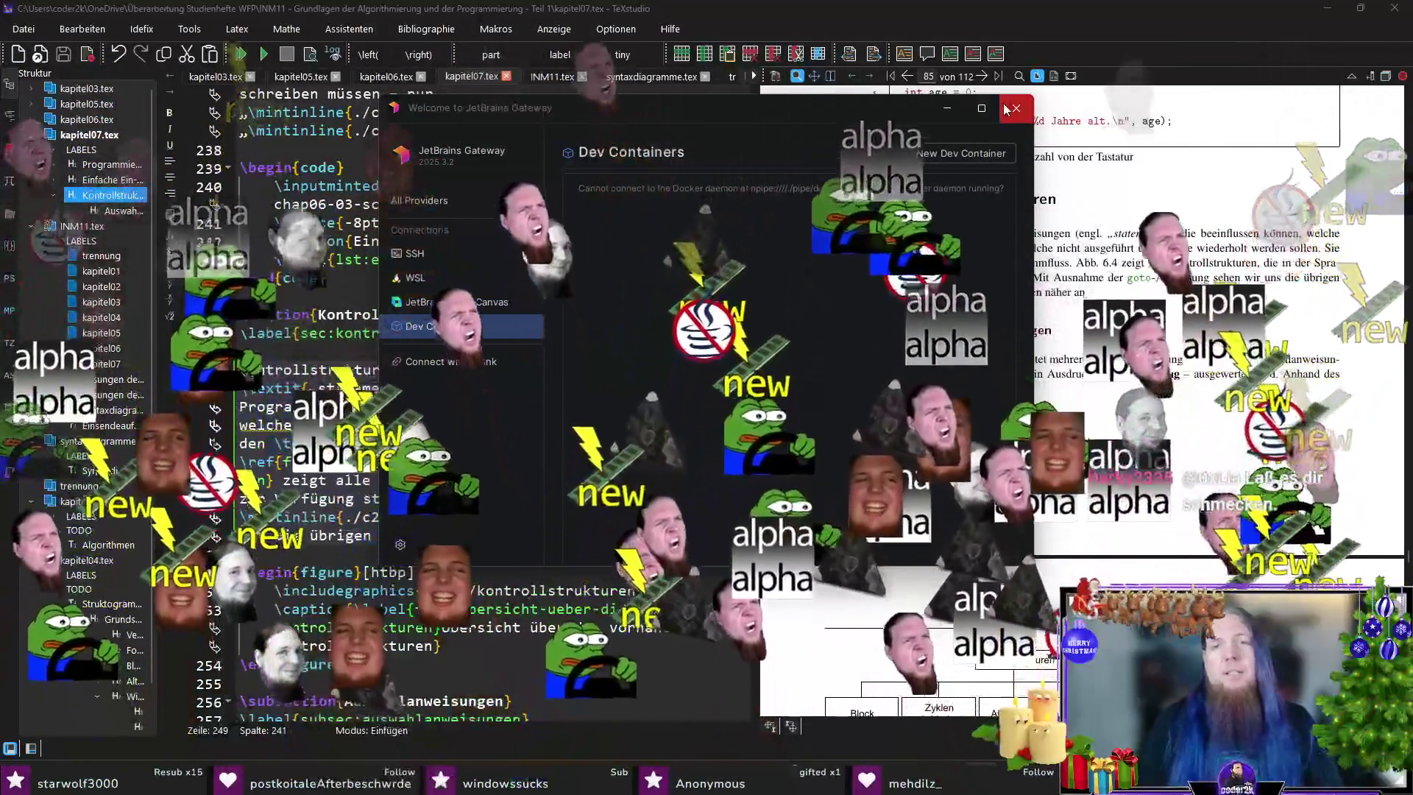
# - Close the JetBrains Gateway welcome window
pyautogui.click(1013, 109)
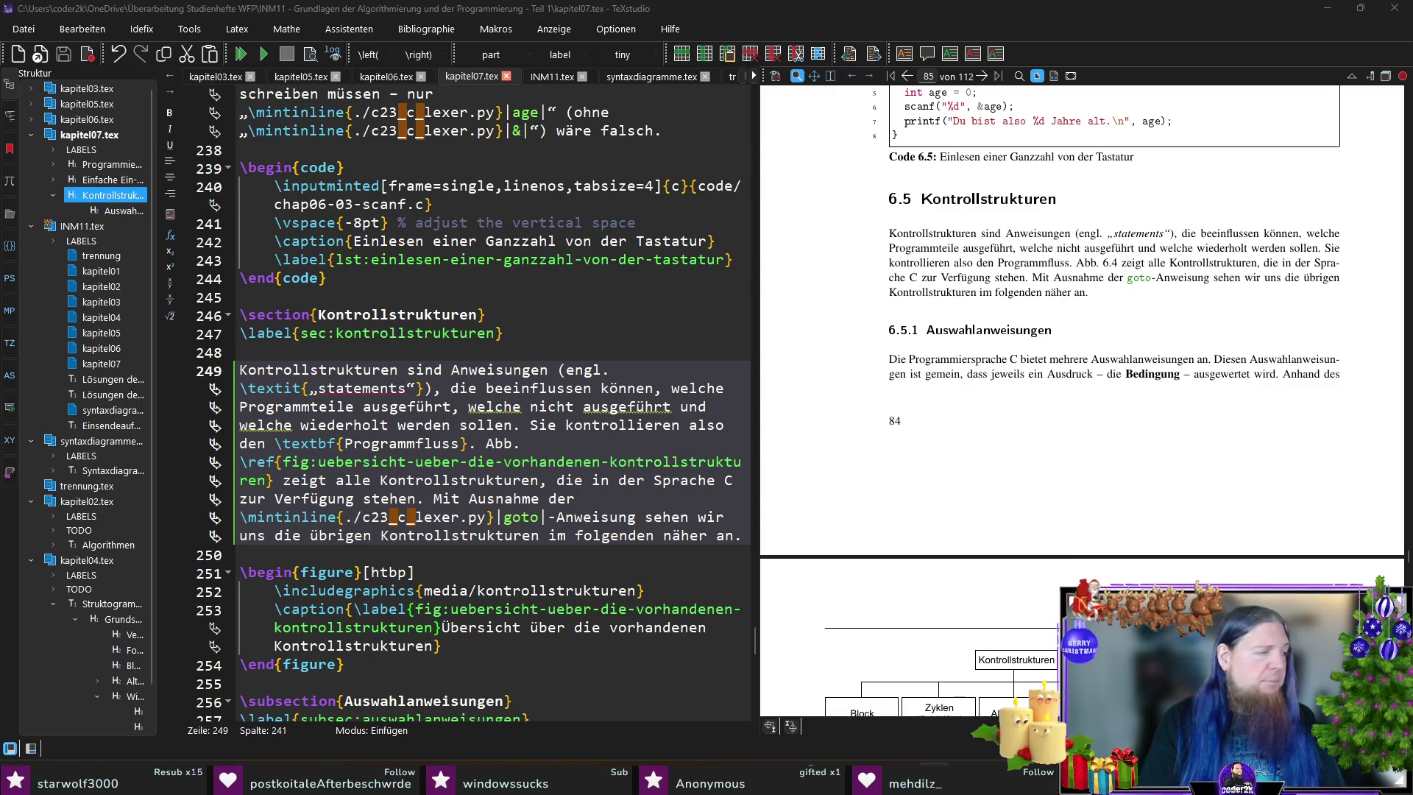
# - Return focus to the TeXstudio editor with kapitel07.tex
pyautogui.hotkey('alt', 'Tab')
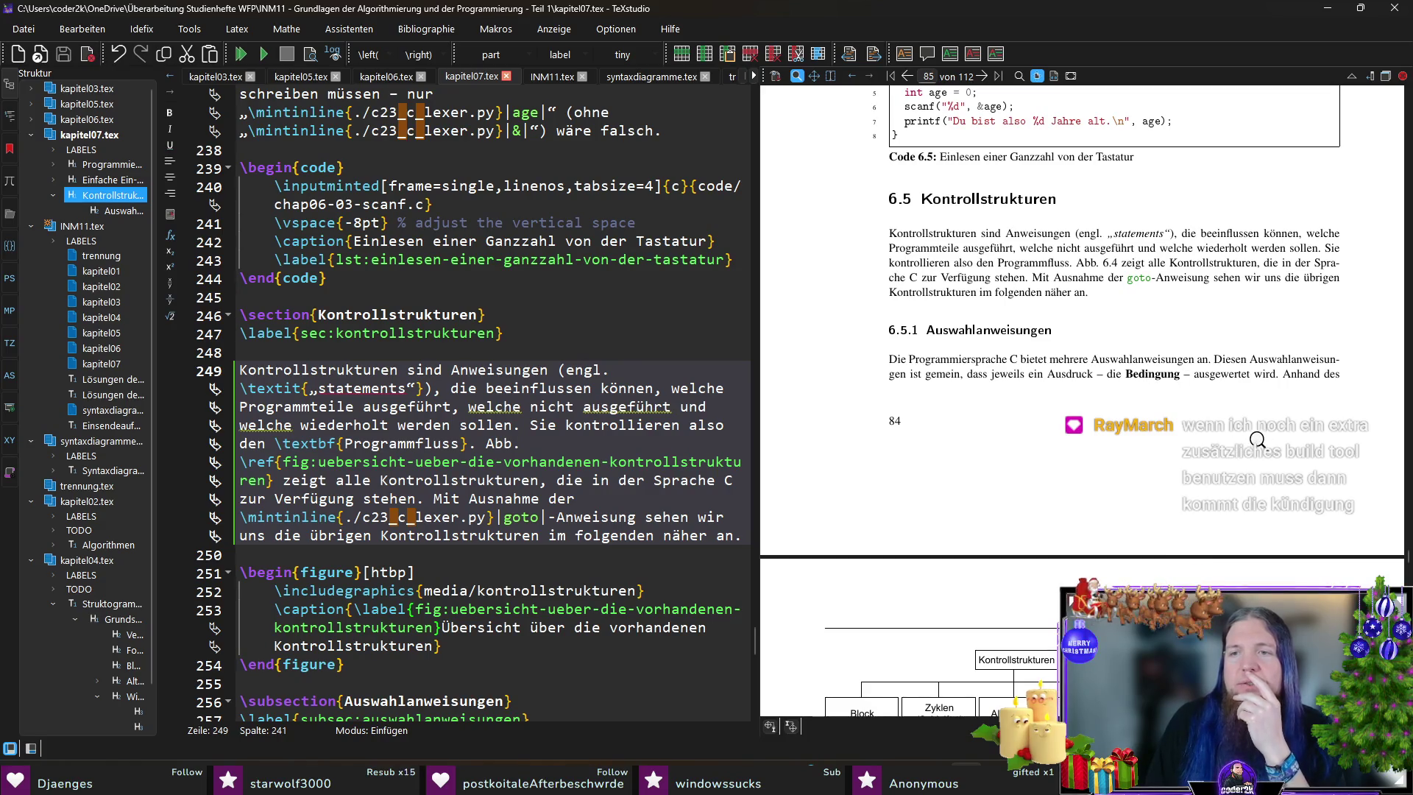
# - Scroll the PDF preview down to page 85 showing Abb. 6.4 and Tabelle 6.2
pyautogui.scroll(-5, 1270, 394)
pyautogui.scroll(-4, 1270, 394)
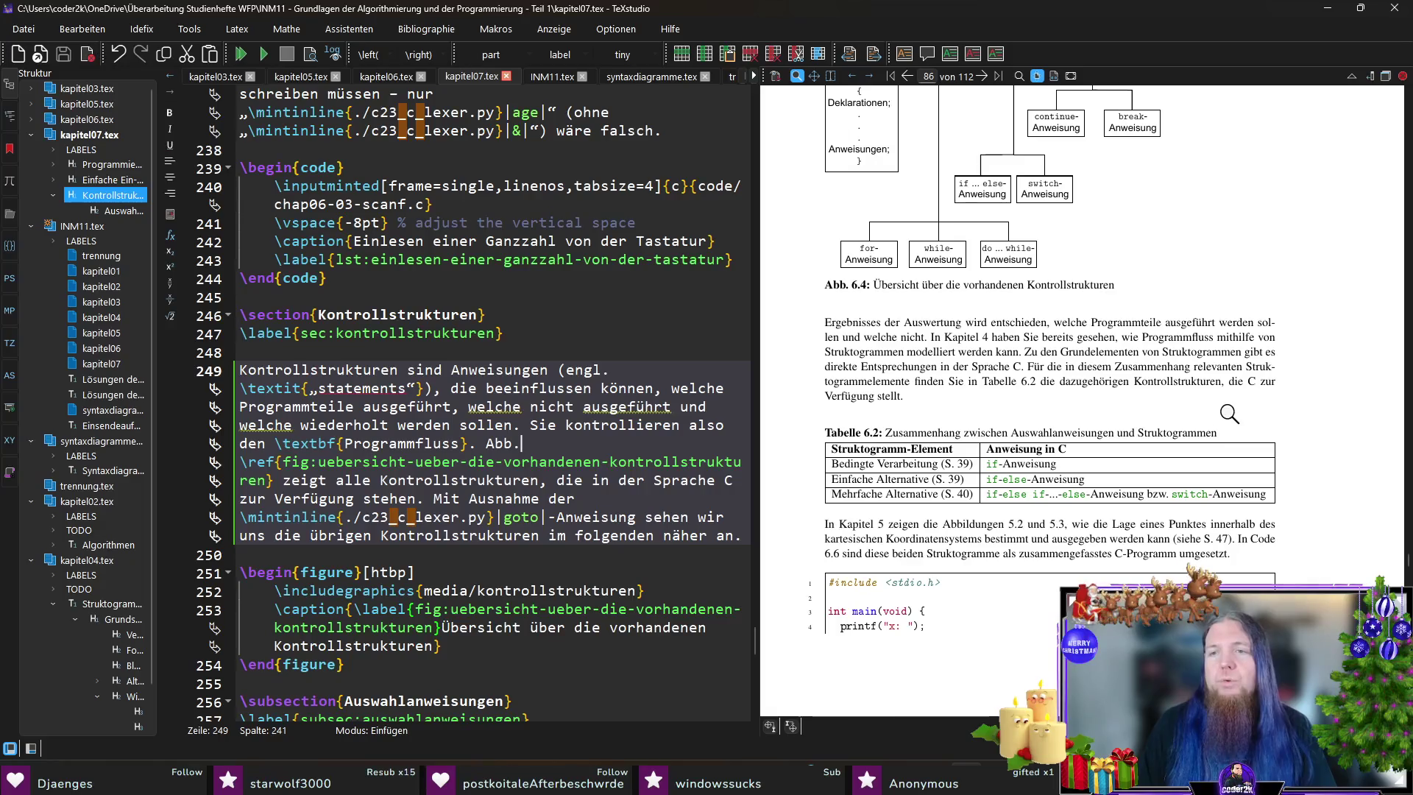
pyautogui.scroll(-3, 1304, 437)
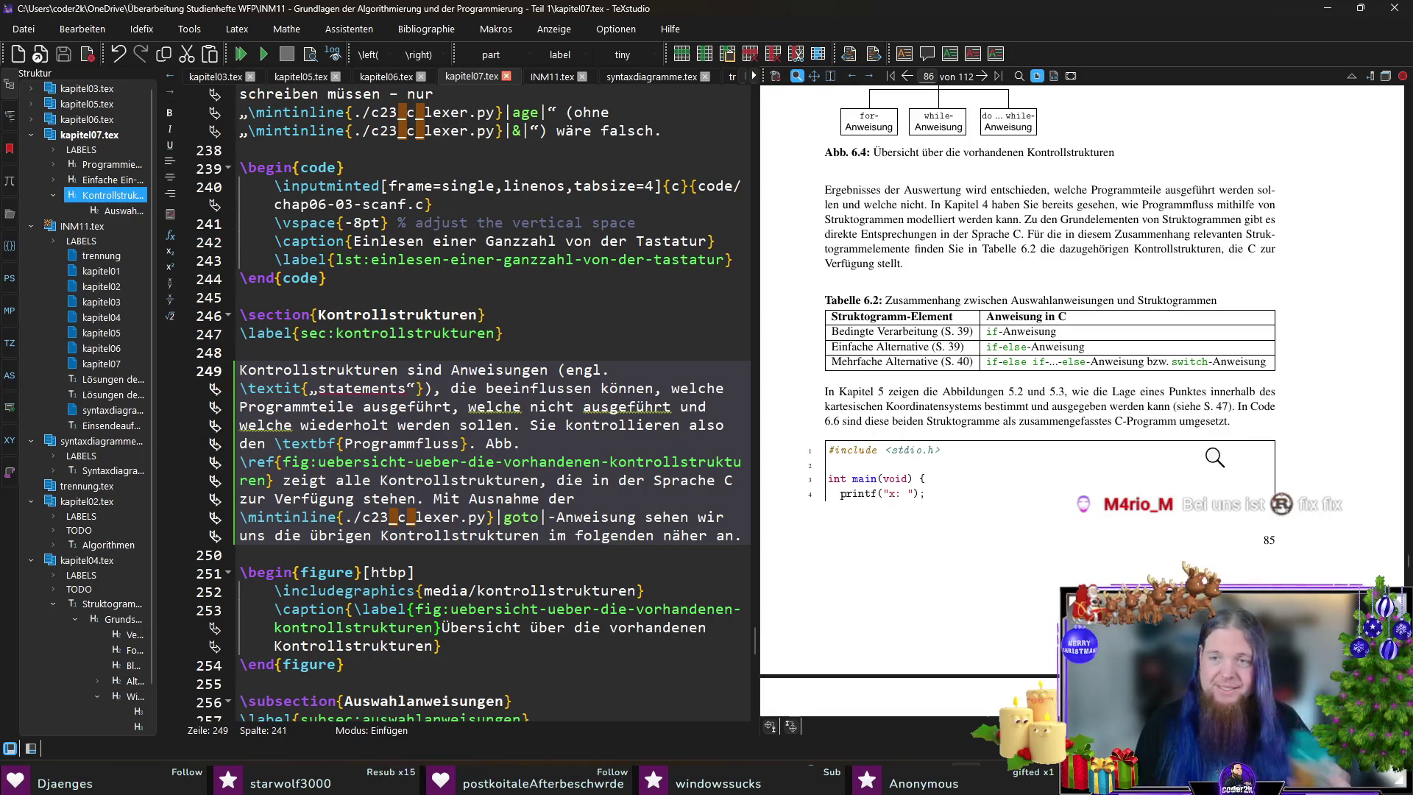
# - Scroll further to page 86, to the end of the Code 6.6 listing and its caption
pyautogui.scroll(-2, 1305, 418)
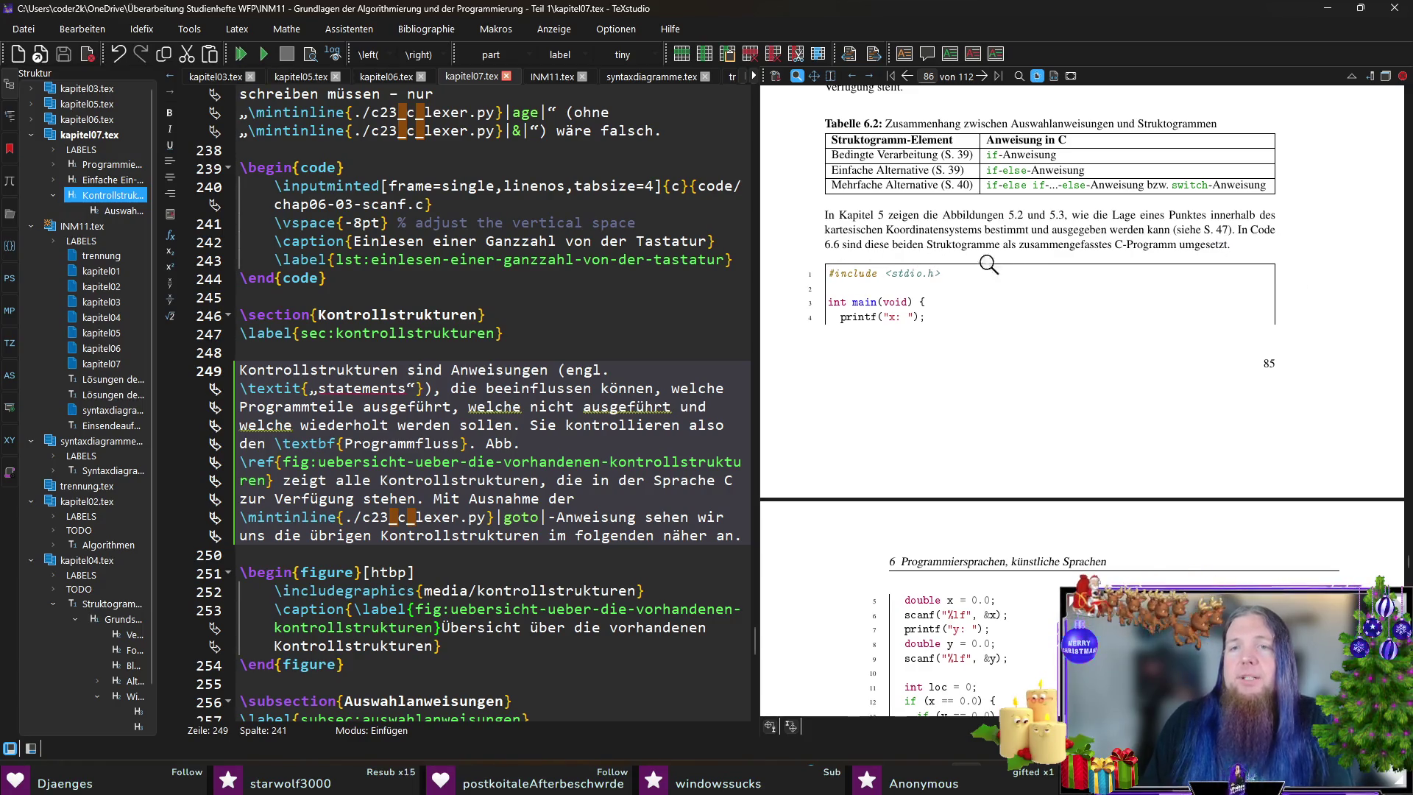
pyautogui.scroll(-6, 1262, 279)
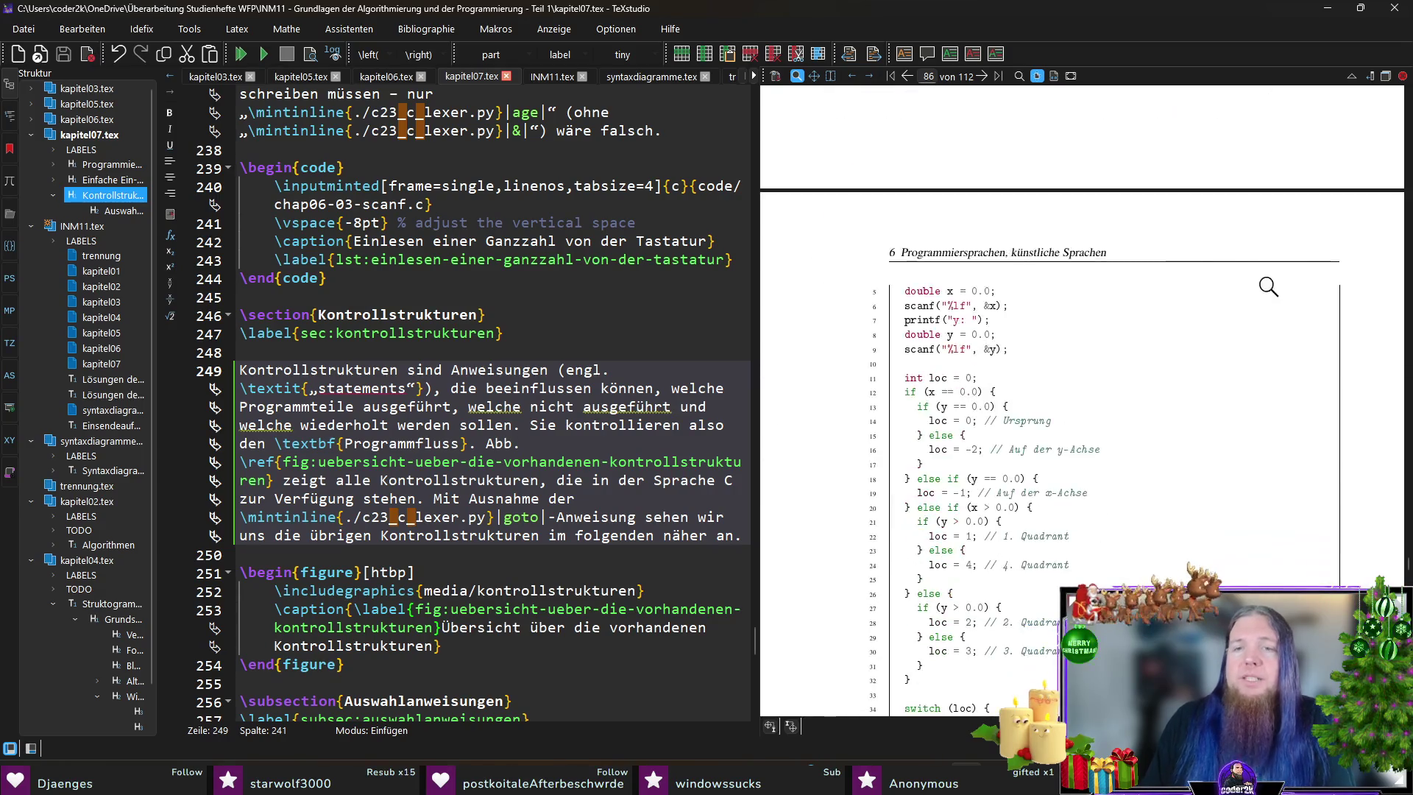
pyautogui.scroll(-3, 861, 236)
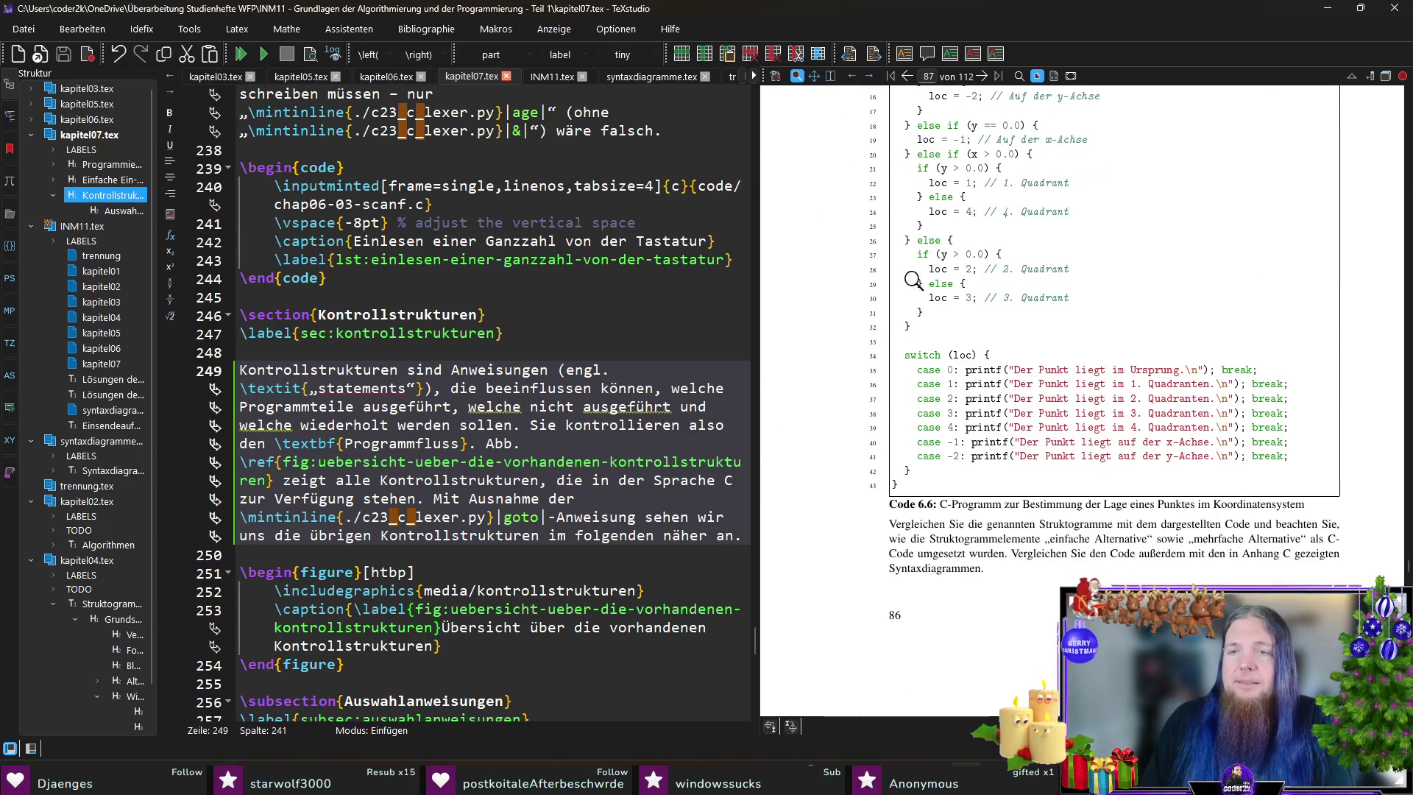
pyautogui.scroll(-1, 1031, 478)
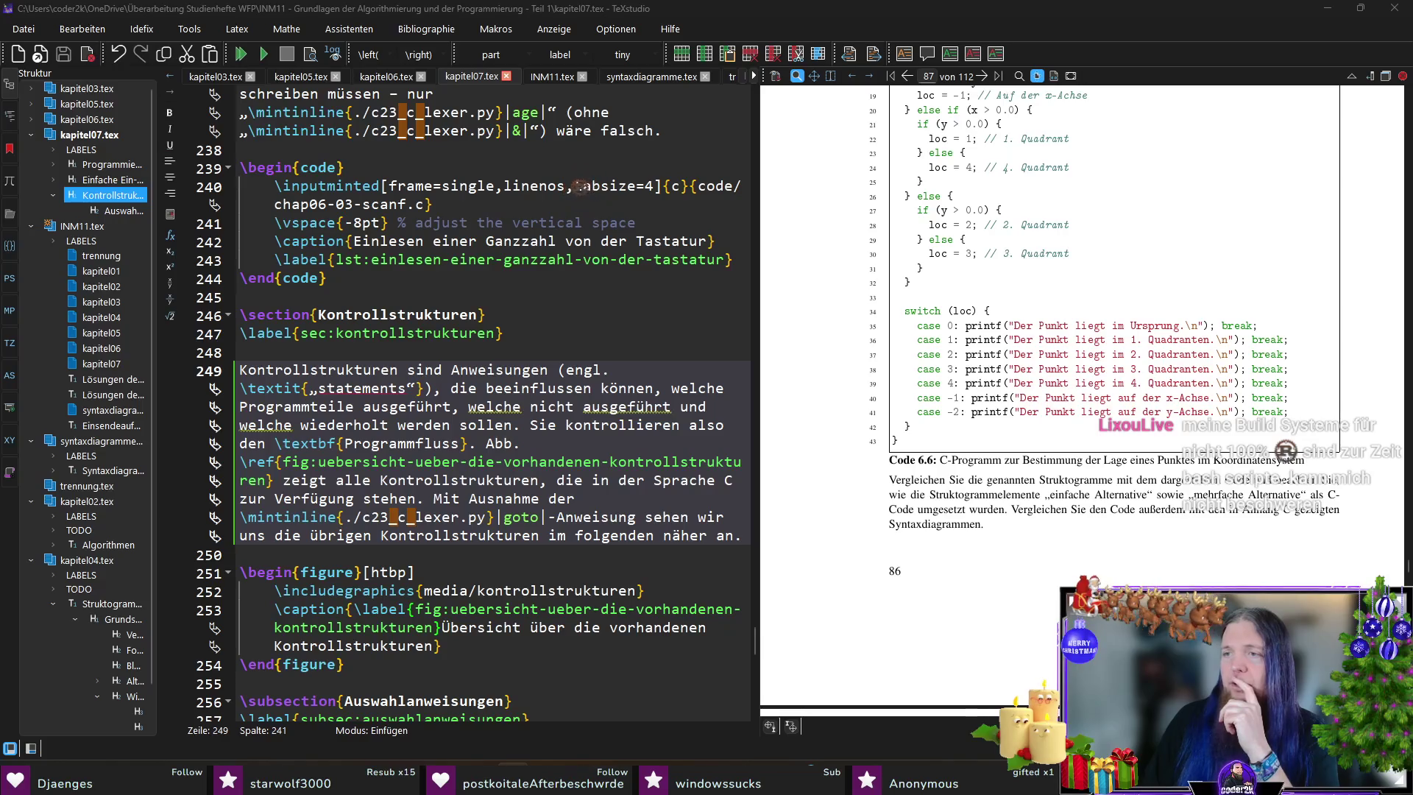
# - Switch away from TeXstudio toward the study booklet PDF
pyautogui.hotkey('alt', 'Tab')
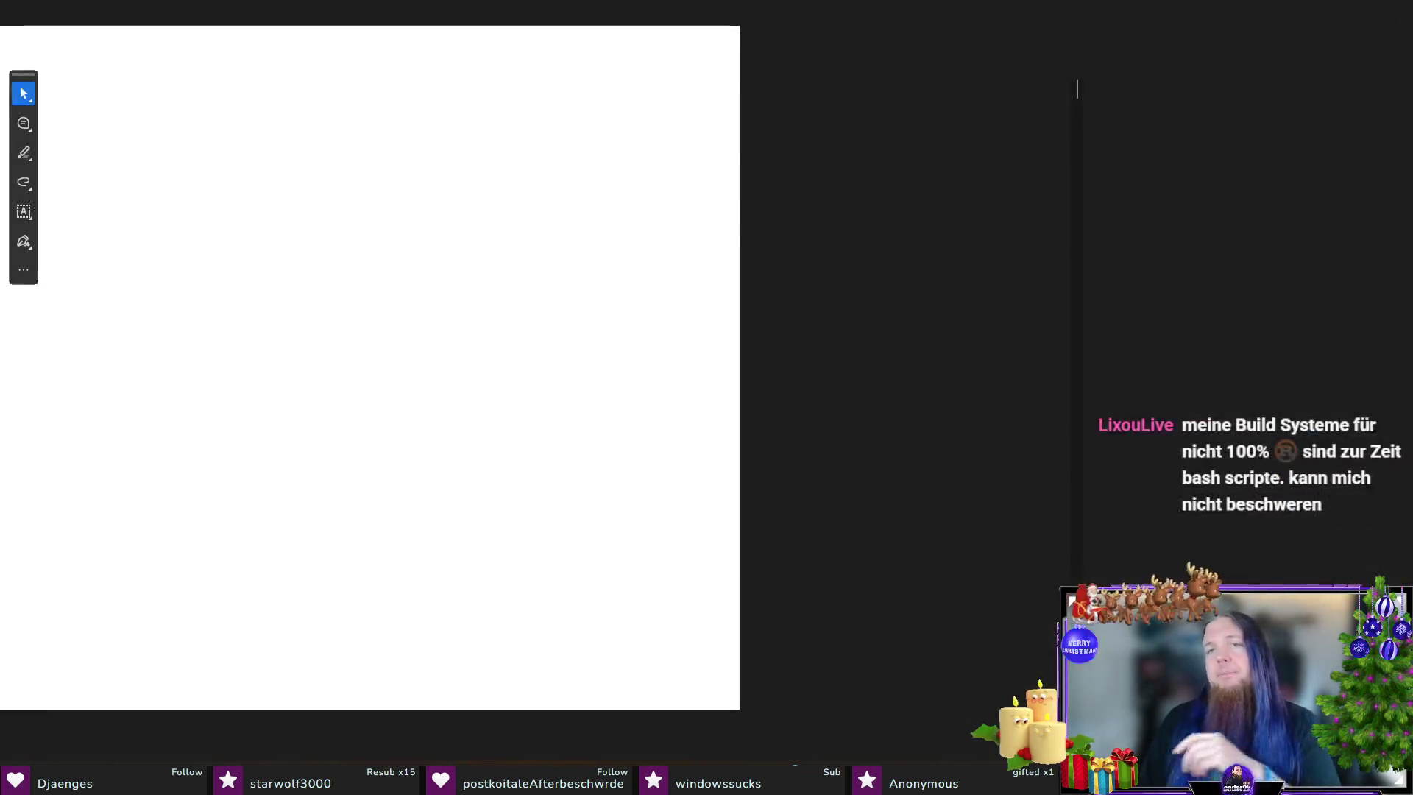
# - Go back to TeXstudio, then over to the booklet page with Abb. 7.6 Quelltext Lage.c
pyautogui.hotkey('alt', 'Tab')
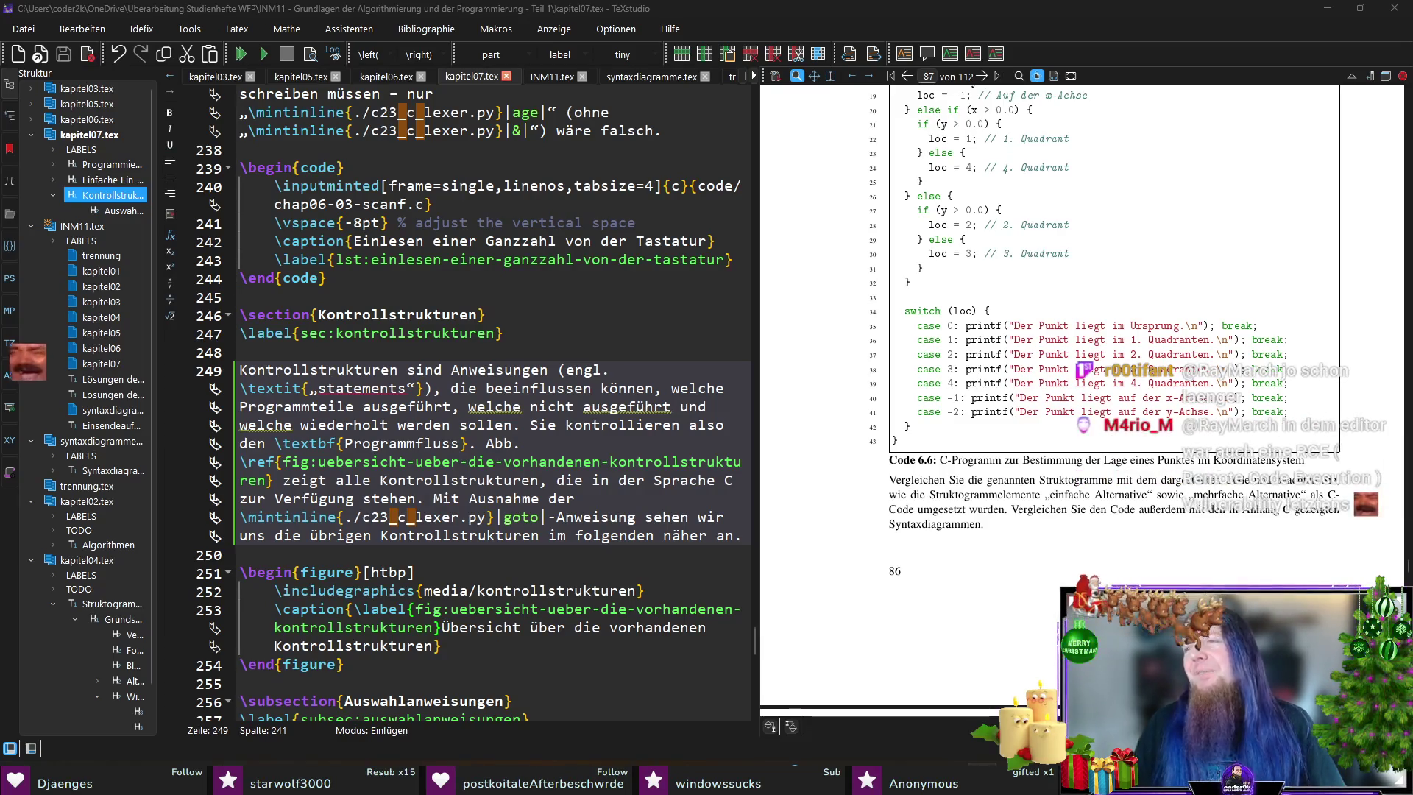
pyautogui.hotkey('alt', 'Tab')
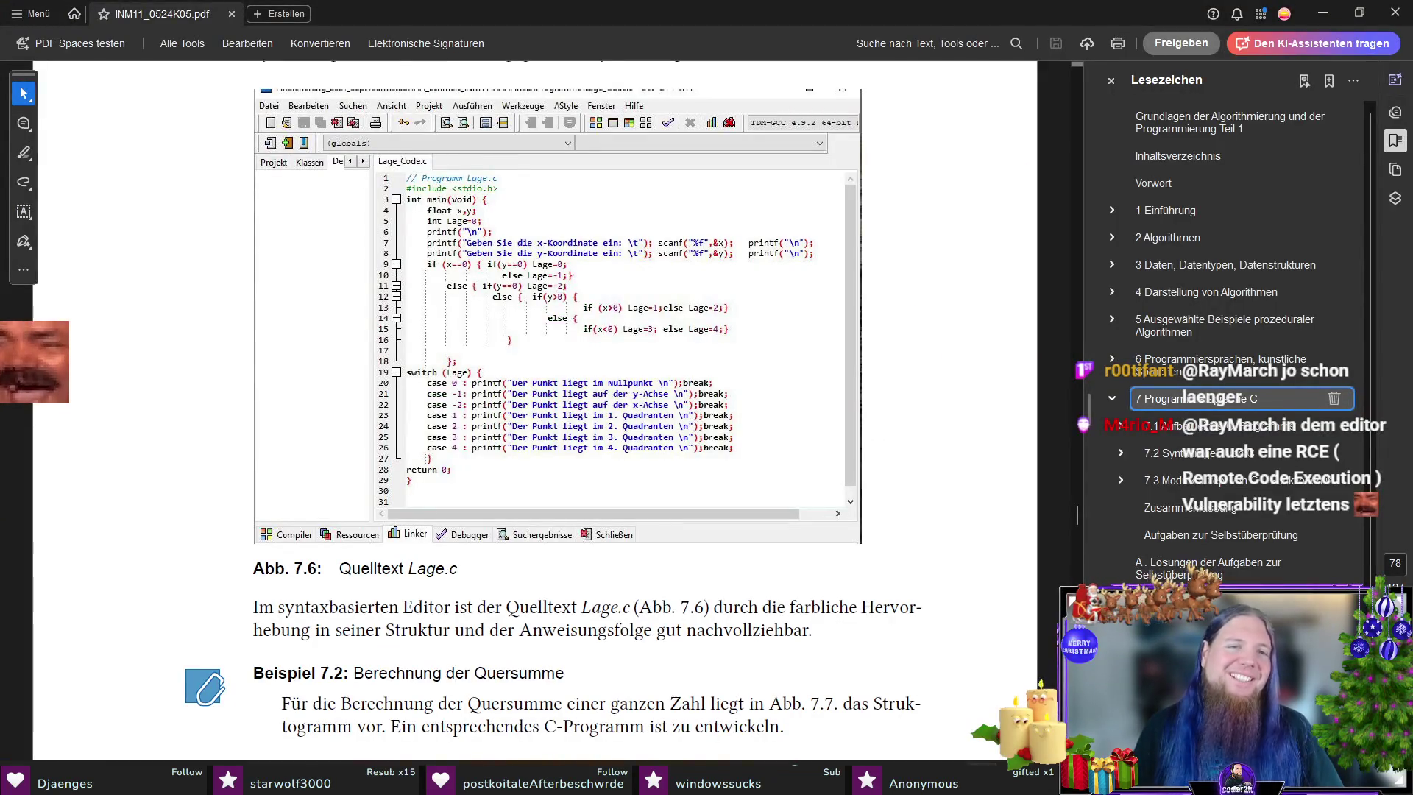
# - Scroll back up past Abb. 7.6, switch to TeXstudio, and start Gateway from JetBrains Toolbox
pyautogui.scroll(1, 162, 407)
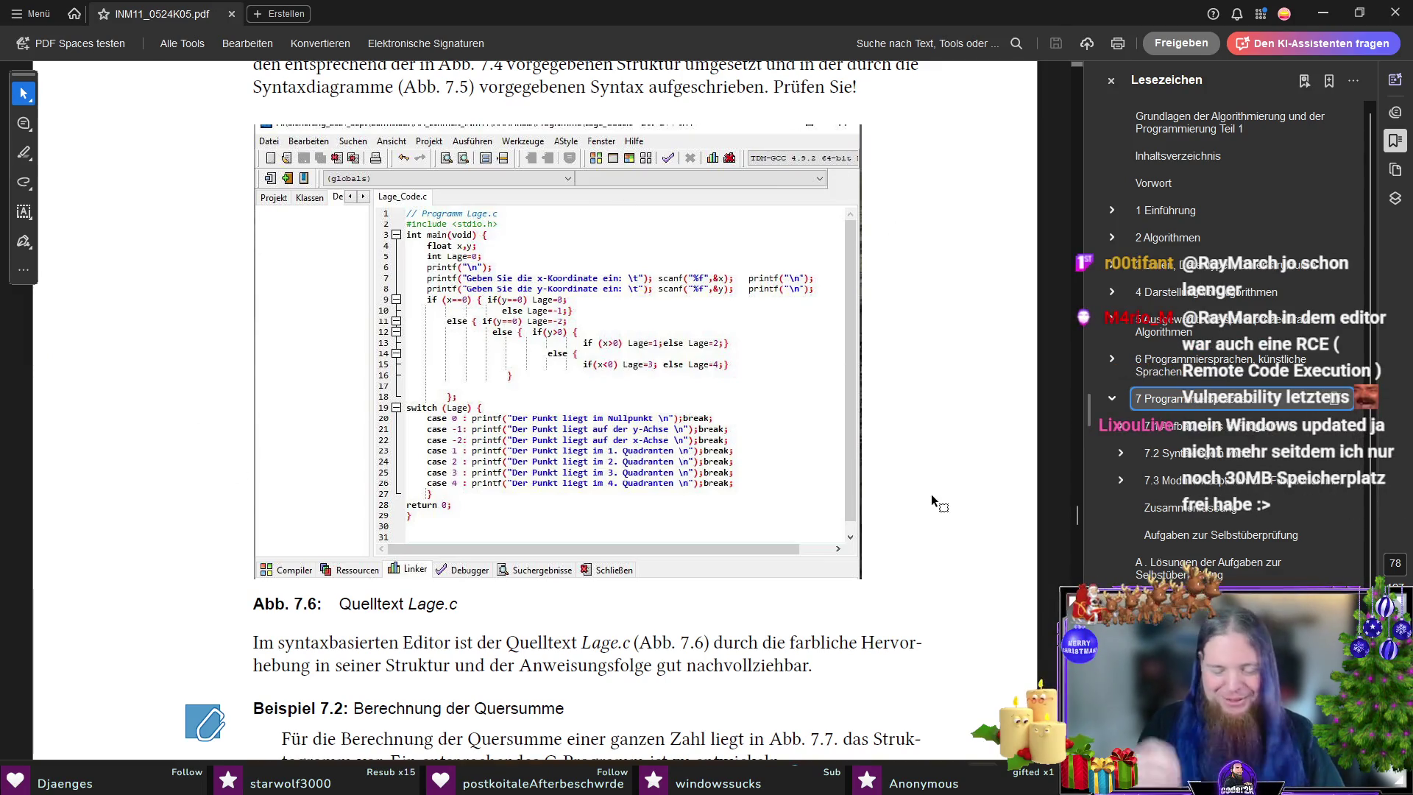
pyautogui.hotkey('alt', 'Tab')
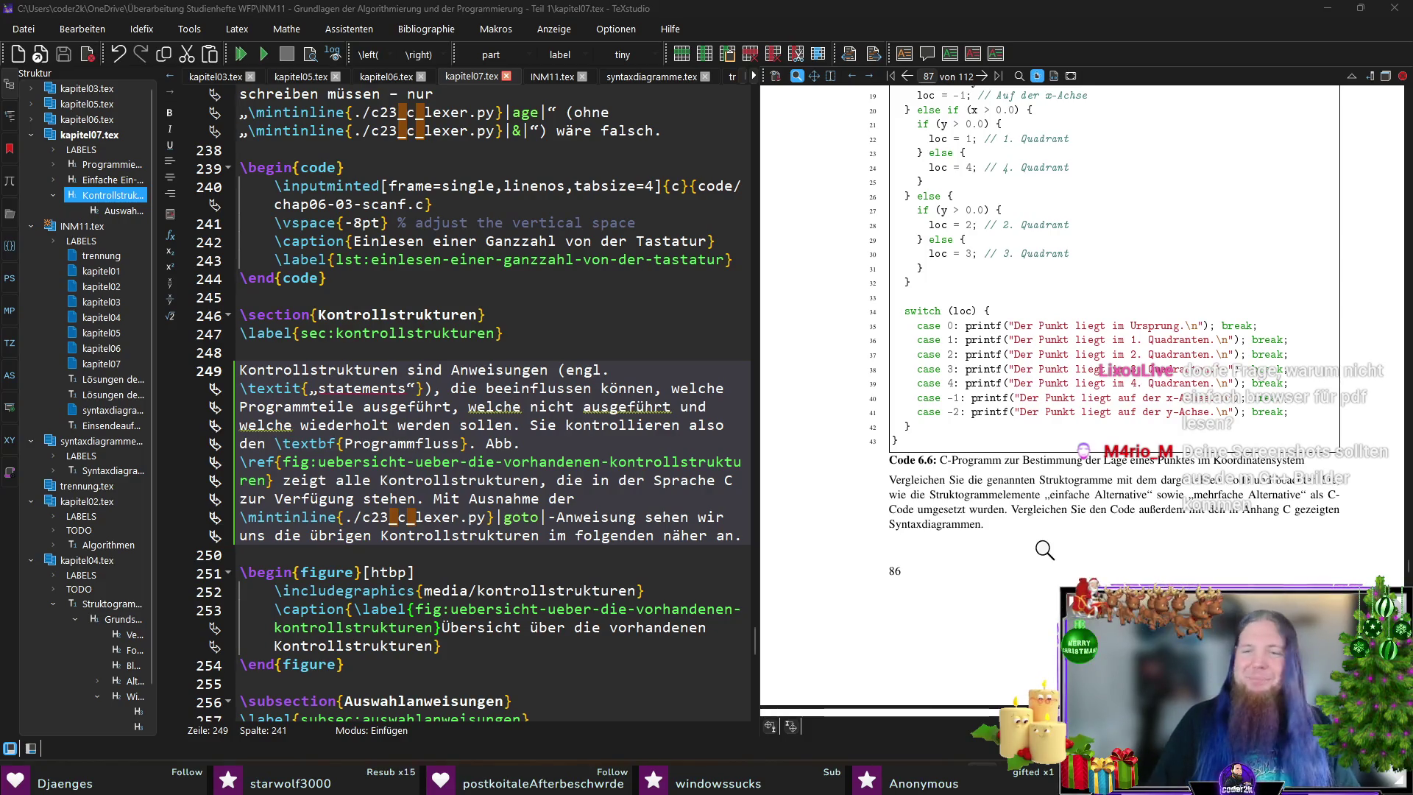
pyautogui.click(1317, 780)
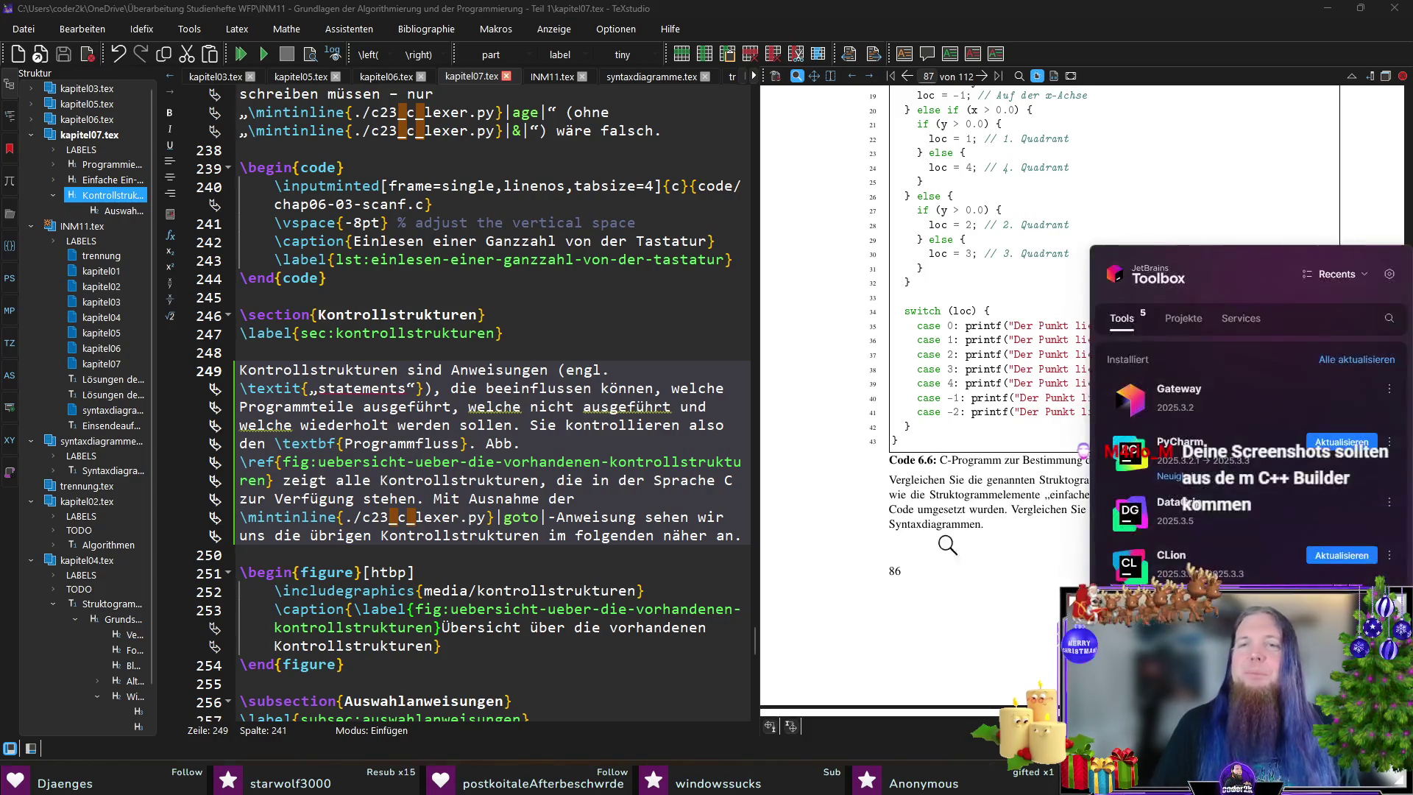
pyautogui.click(1192, 409)
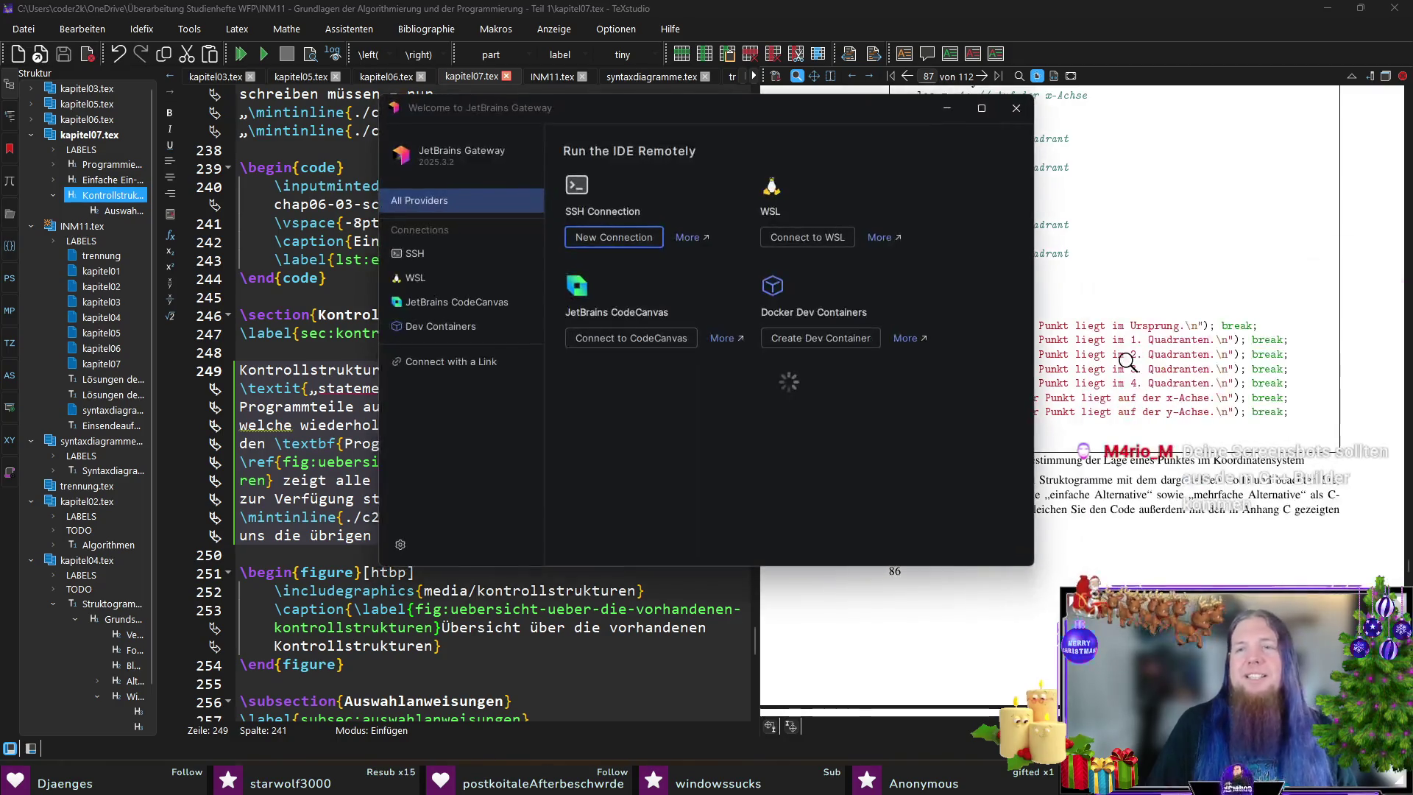
# - Start the nessi project from Recent WSL Projects on Ubuntu-24.04 in remote PyCharm
pyautogui.click(450, 280)
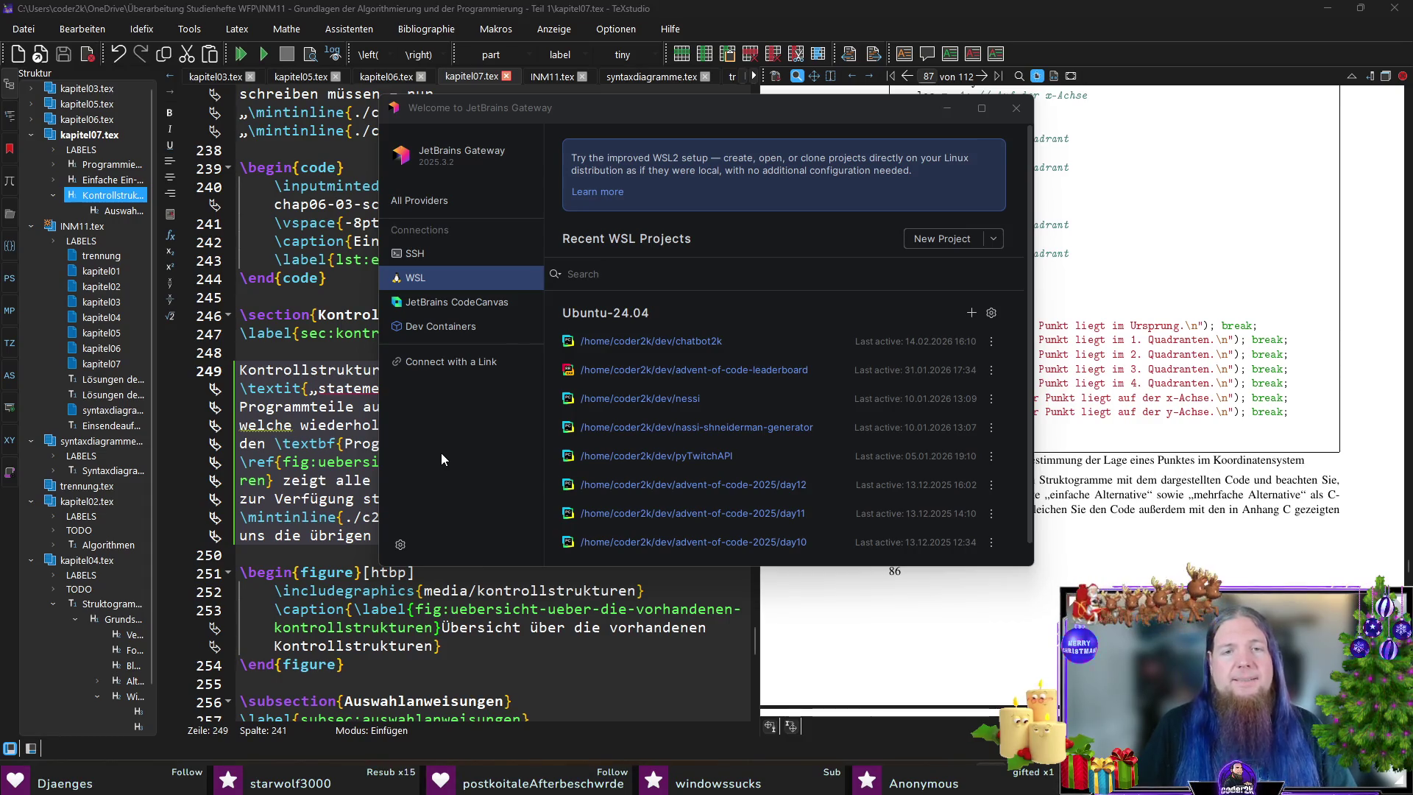
pyautogui.click(643, 400)
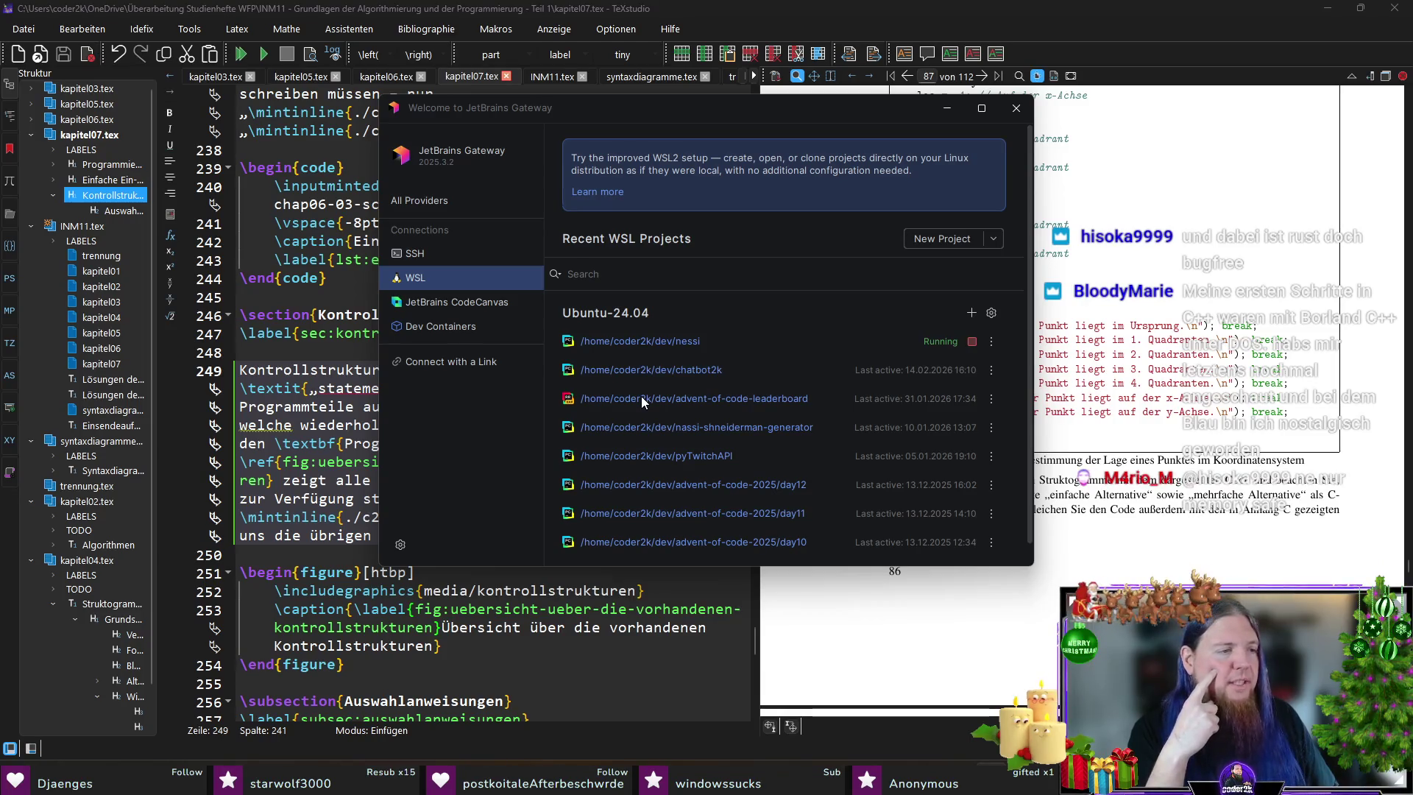
pyautogui.click(642, 398)
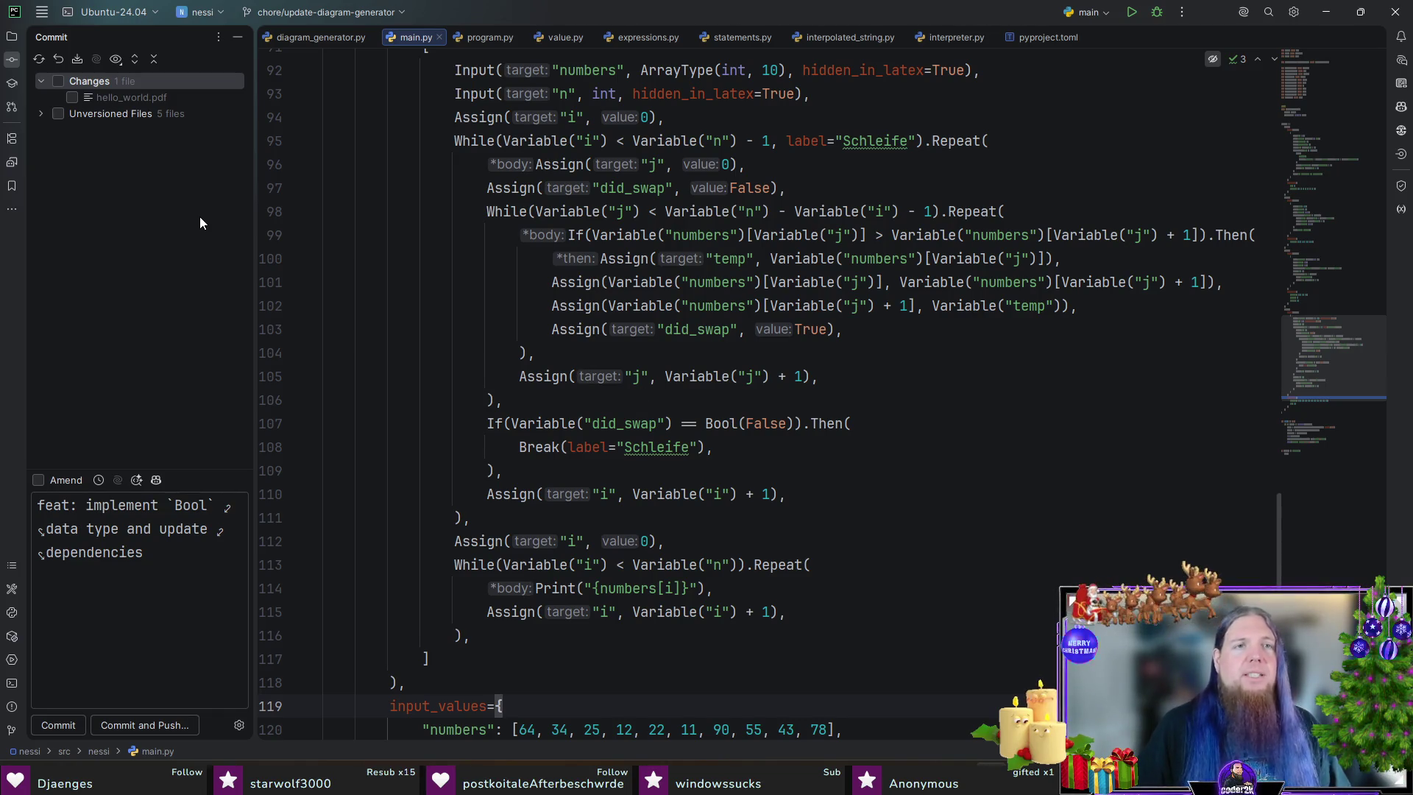
# - Browse the nessi project's file tree in PyCharm's Project window, starting from main.py
pyautogui.click(894, 399)
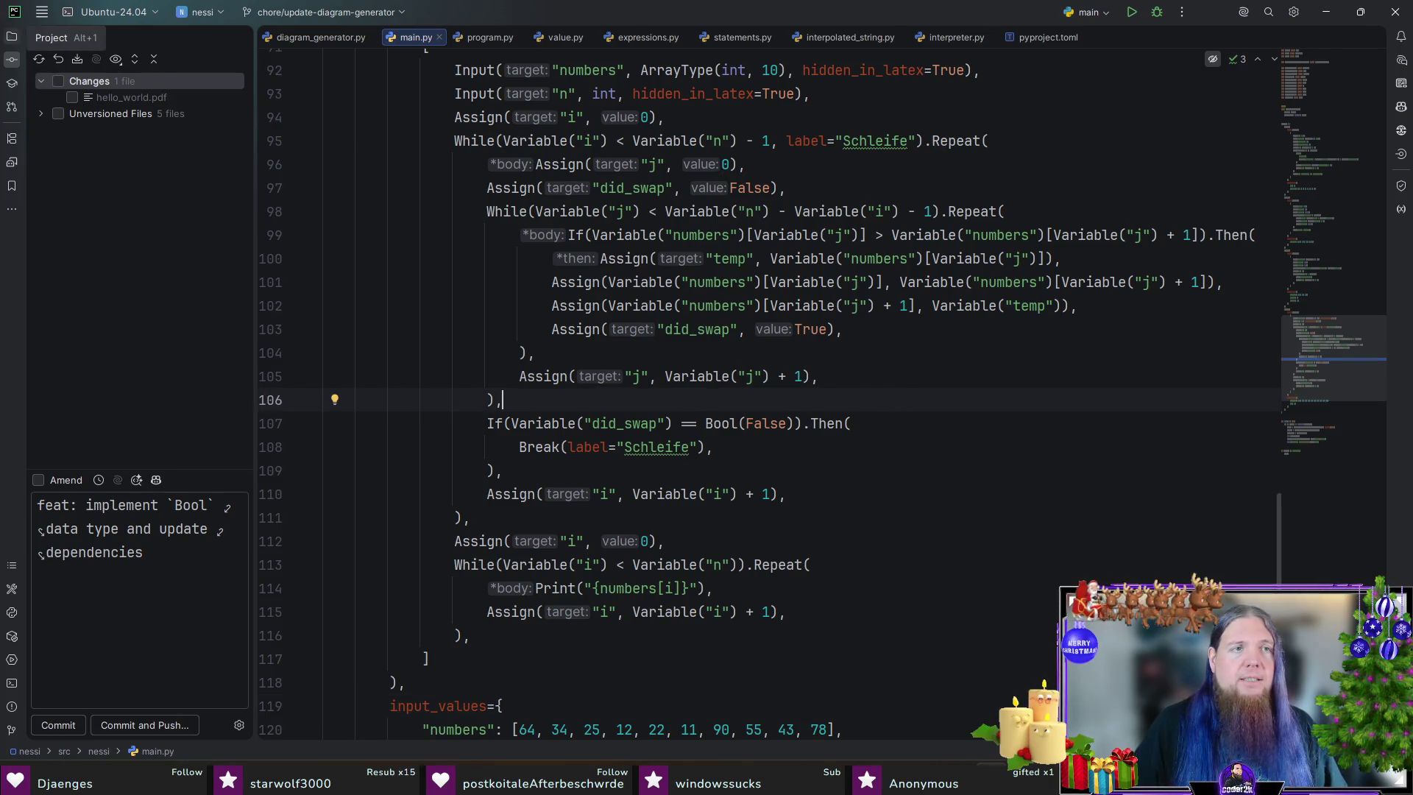
pyautogui.click(7, 40)
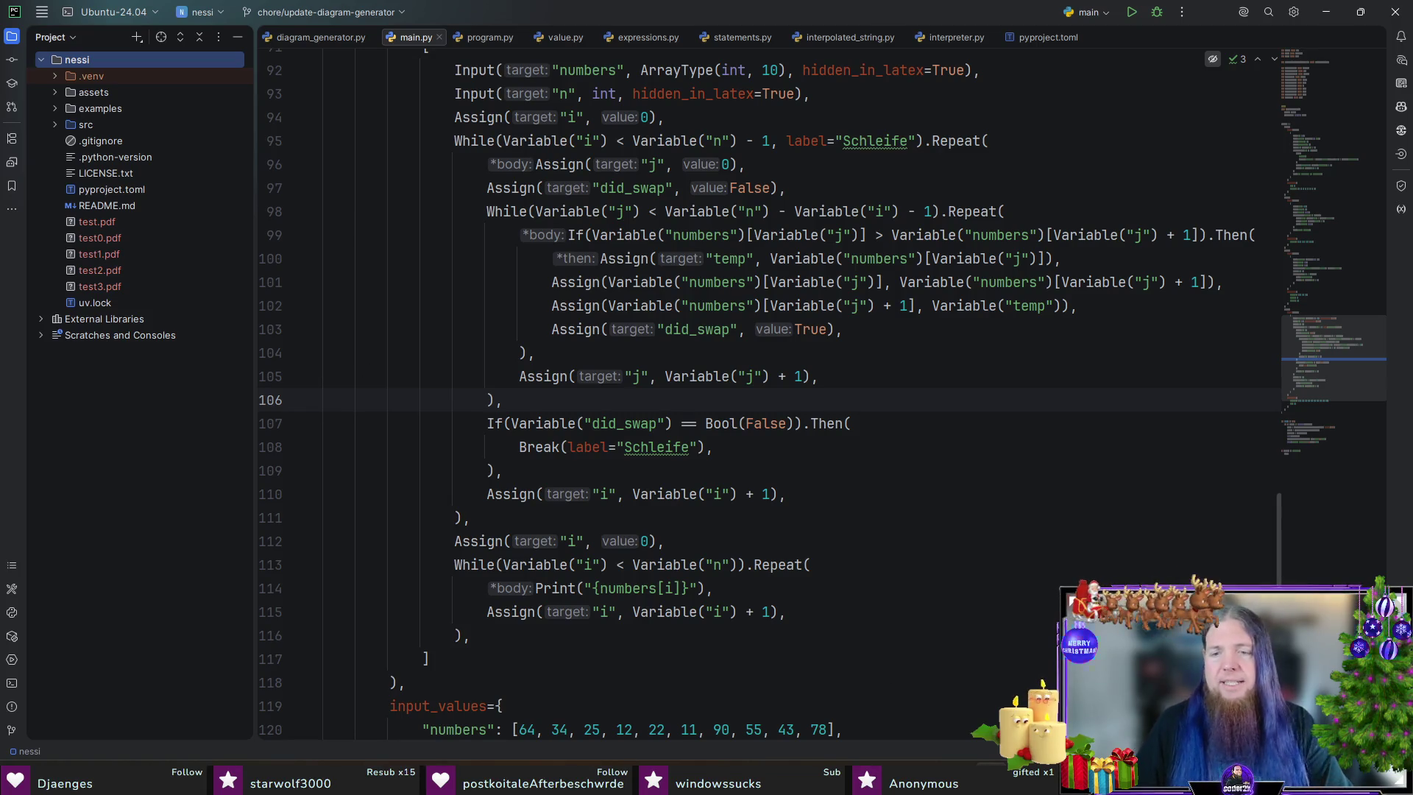
pyautogui.scroll(2, 959, 700)
pyautogui.scroll(-2, 958, 685)
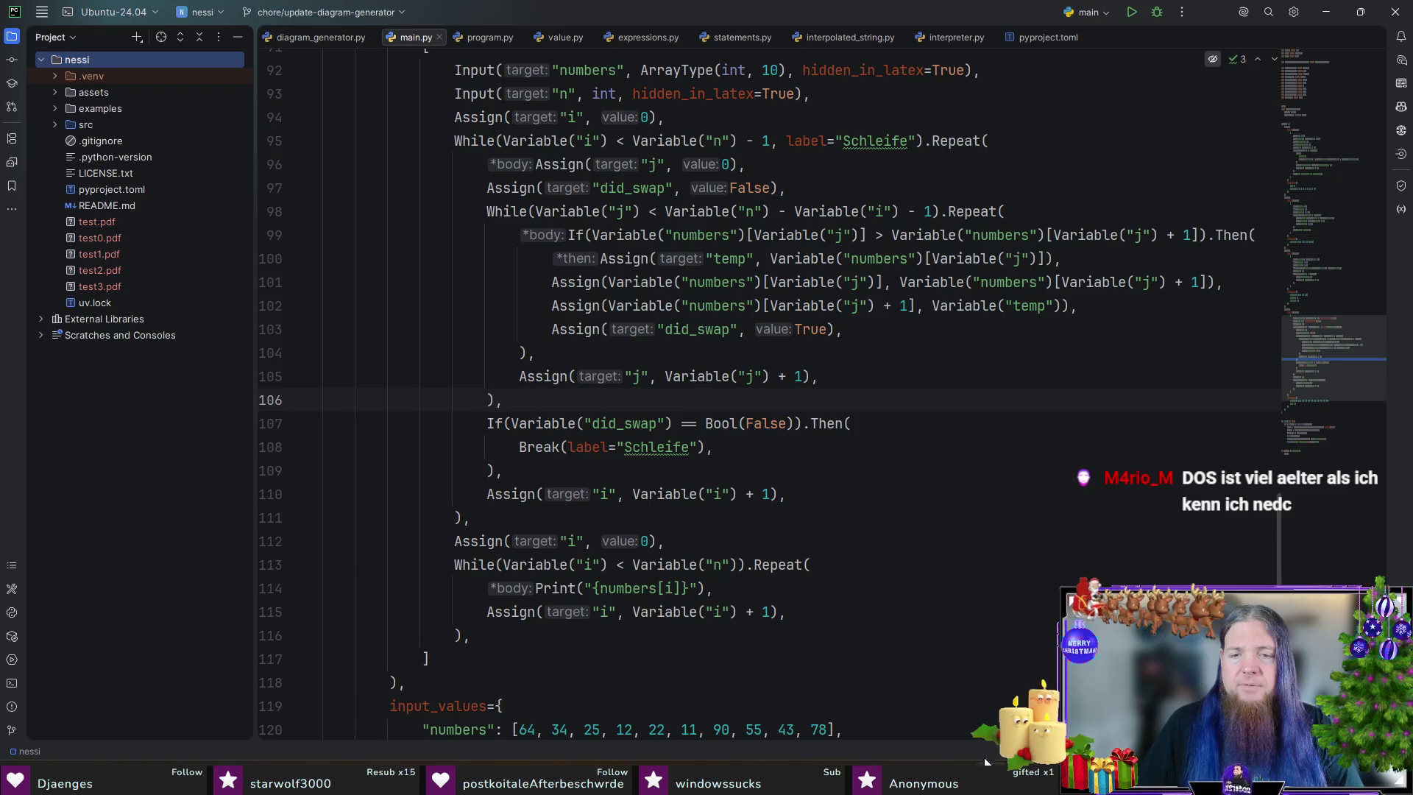
# - Close PyCharm, confirm shutting down the IDE, and close the Gateway window
pyautogui.hotkey('alt', 'Tab')
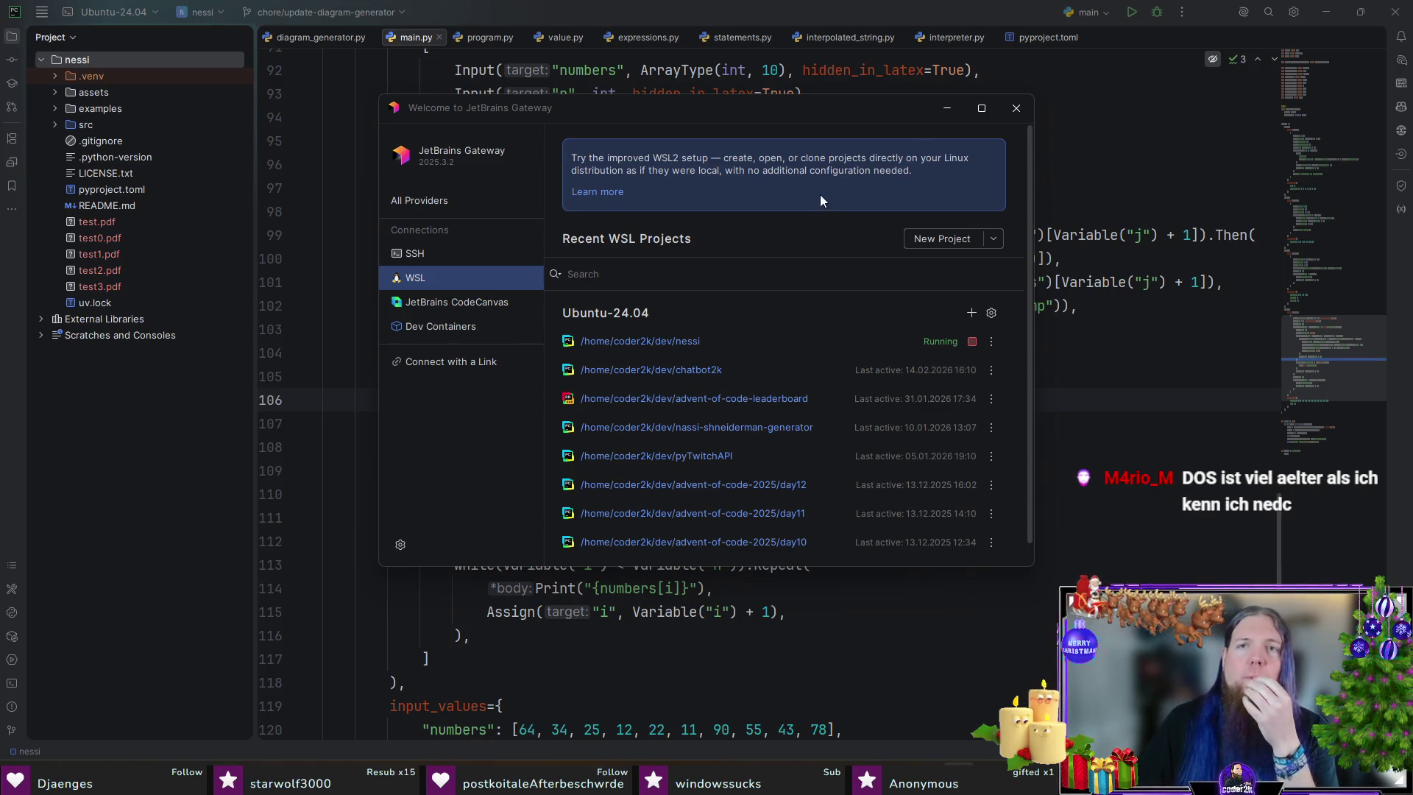
pyautogui.click(1393, 11)
pyautogui.click(623, 420)
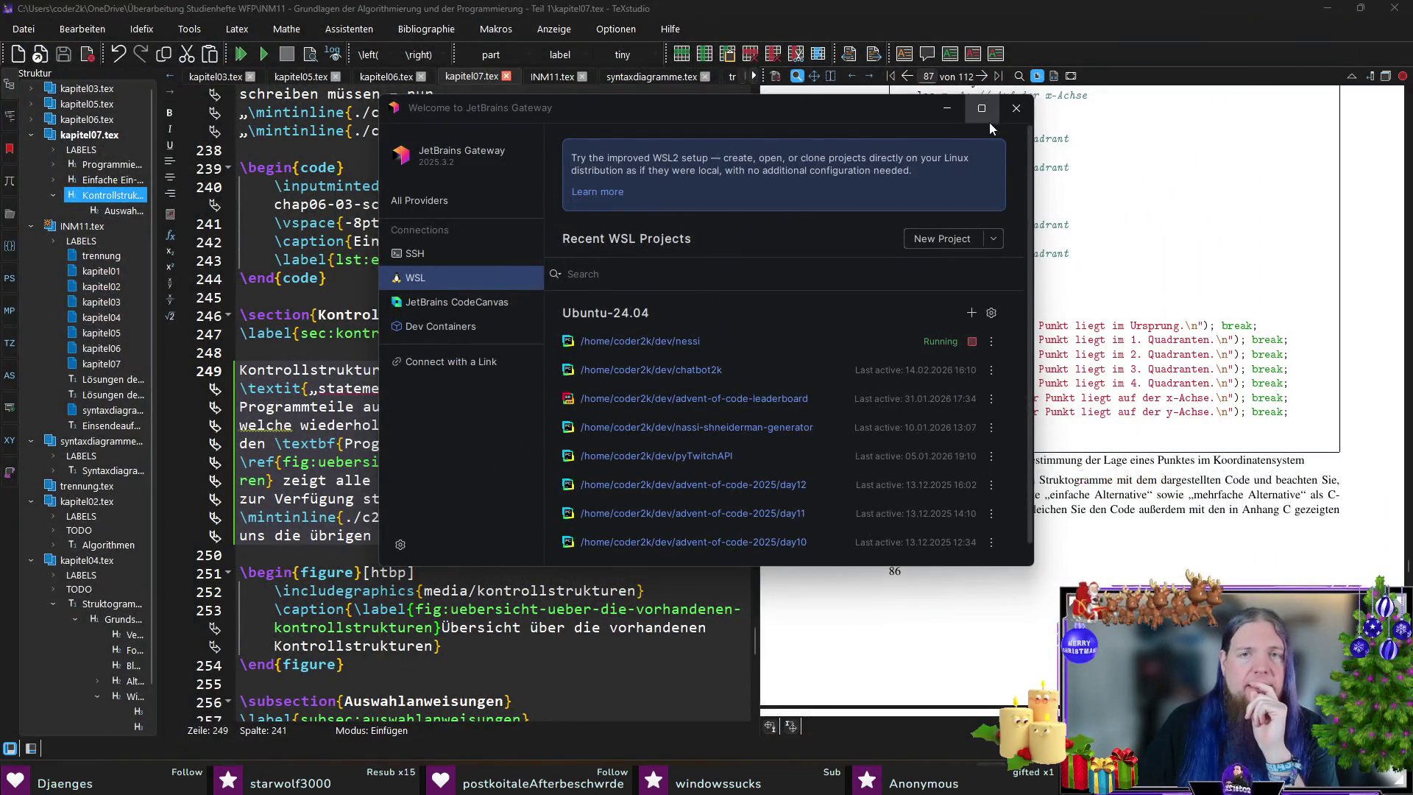
pyautogui.click(1016, 109)
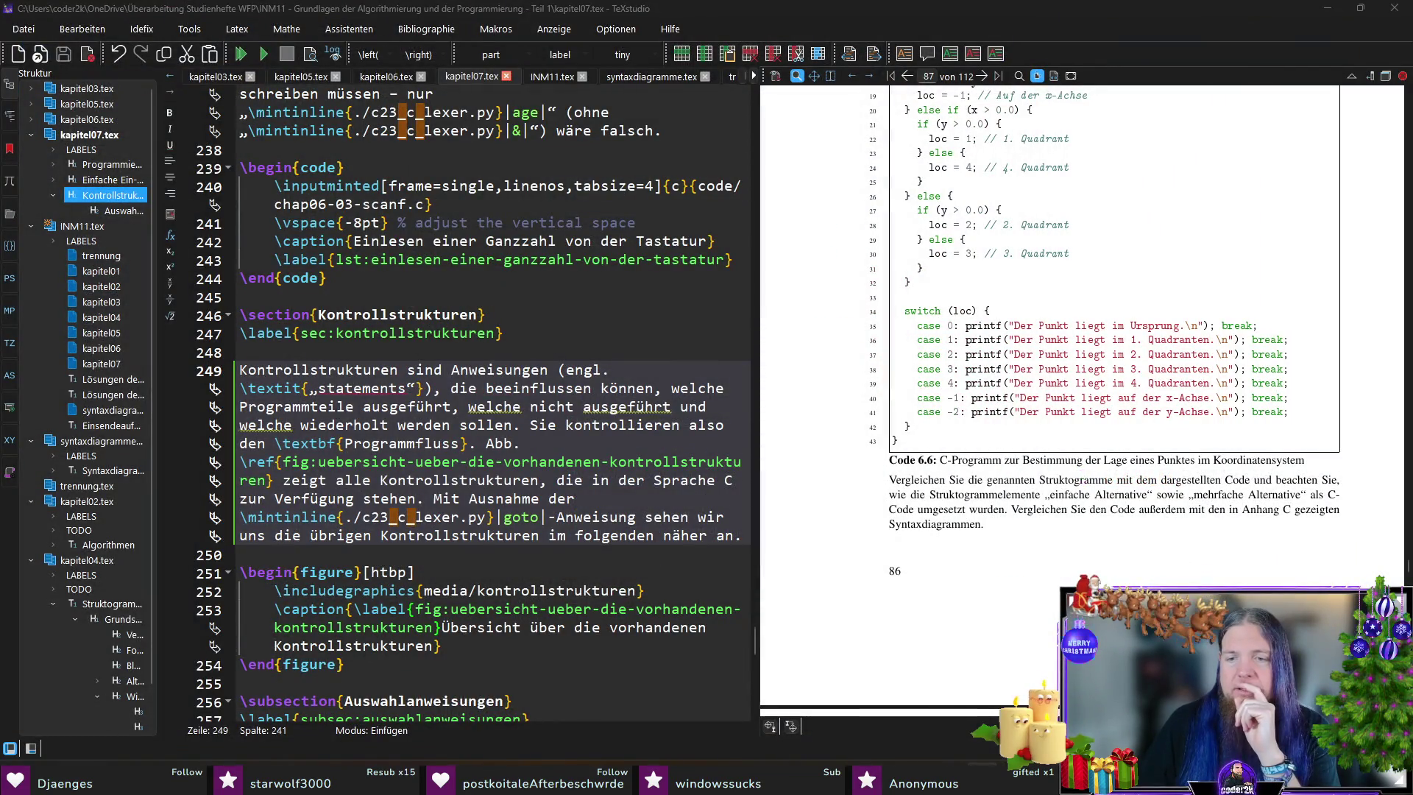